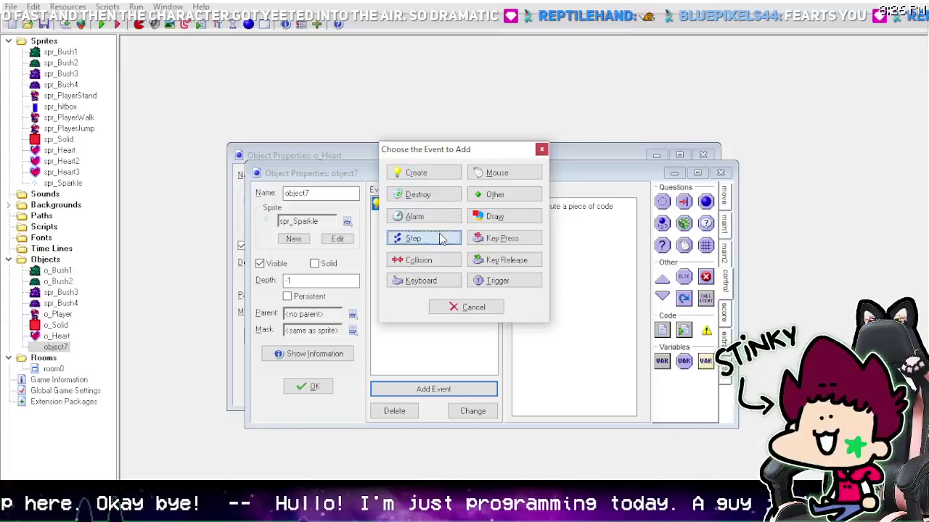
# - Give object7 an Animation End event whose code is with self { instance_destroy(); }
pyautogui.click(483, 201)
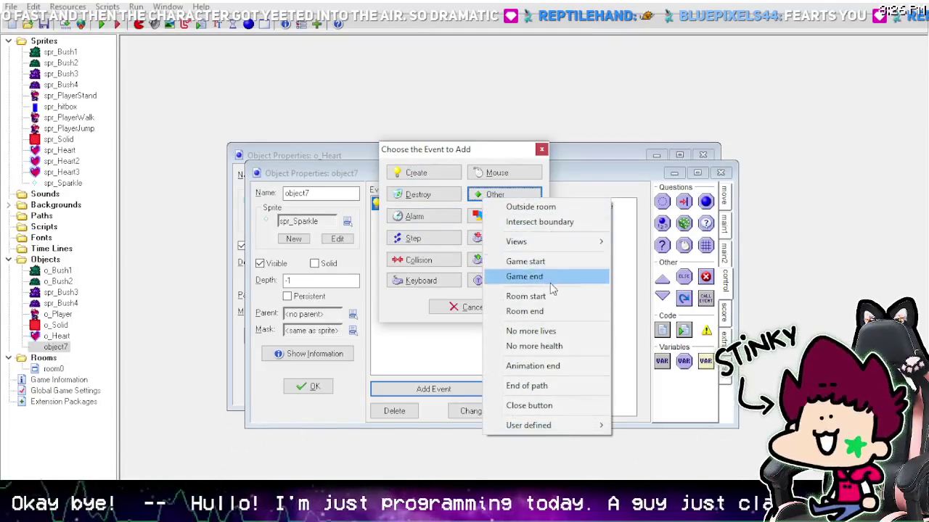
pyautogui.click(537, 366)
pyautogui.moveTo(662, 331); pyautogui.dragTo(541, 266)
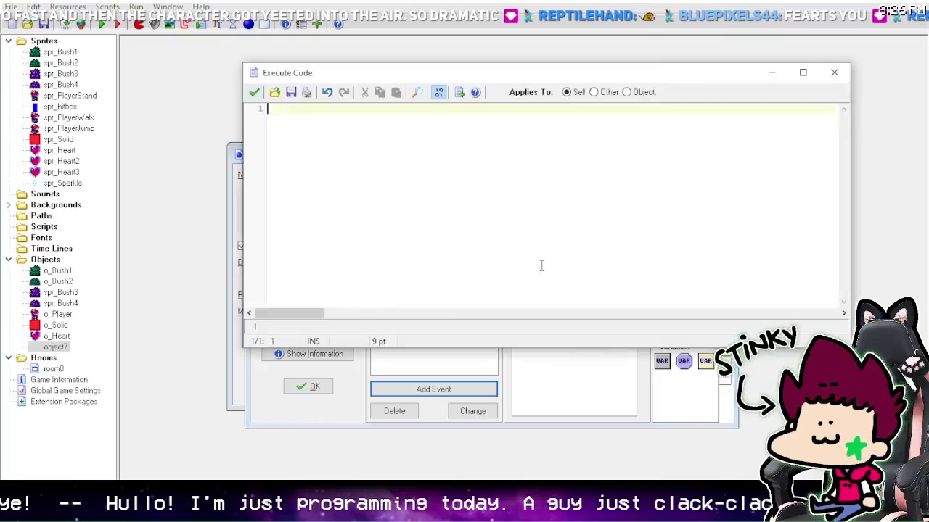
pyautogui.write('with self {i')
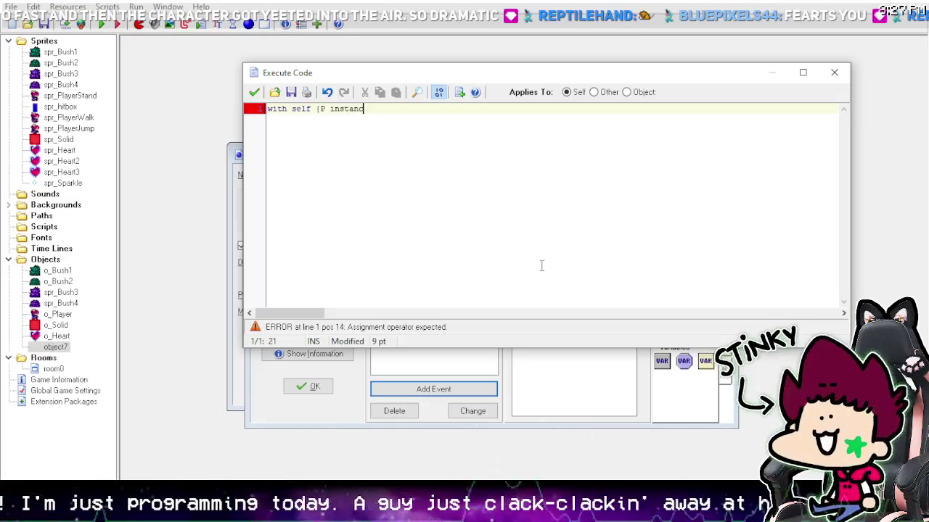
pyautogui.press('BackSpace')
pyautogui.press('BackSpace')
pyautogui.press('BackSpace')
pyautogui.write('ins')
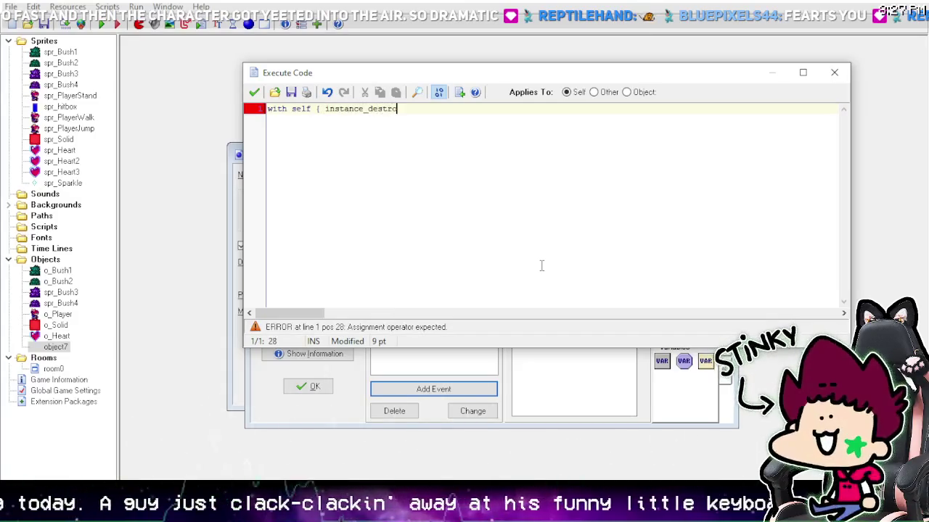
pyautogui.press('BackSpace')
pyautogui.write('(); ')
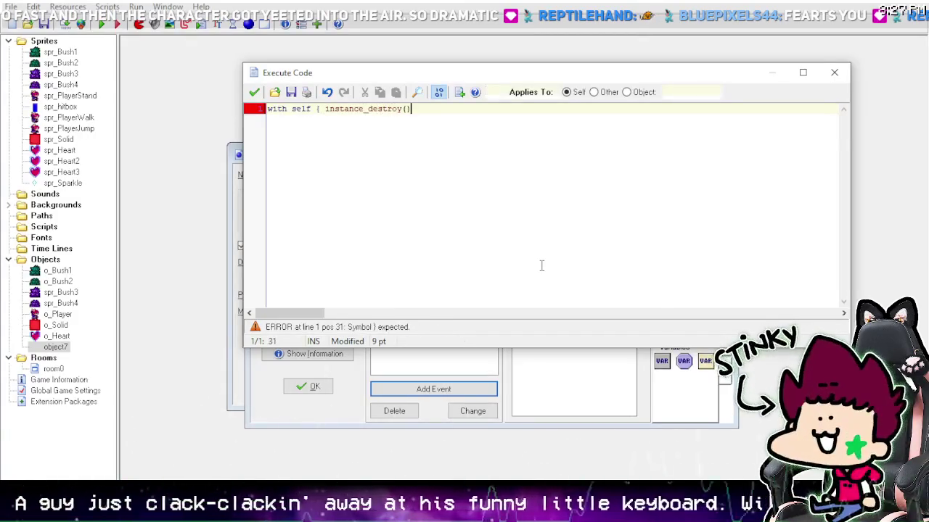
pyautogui.write('}')
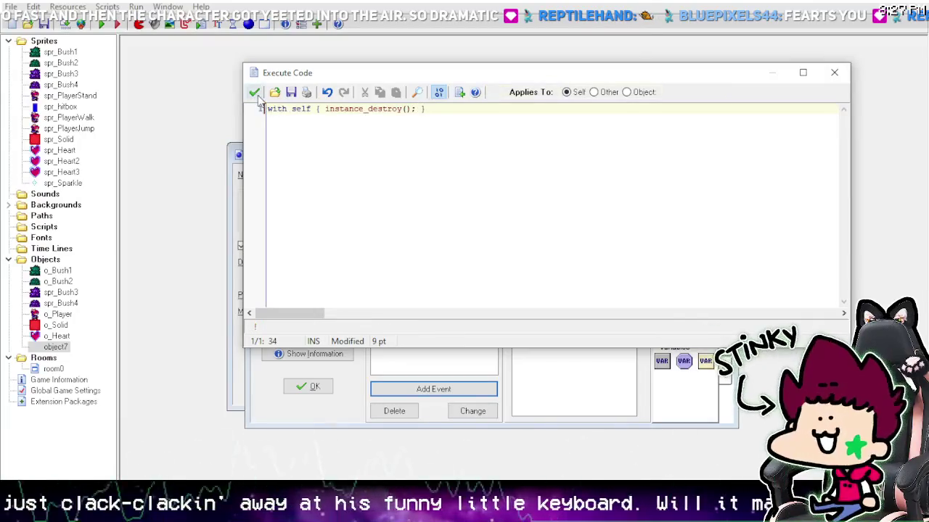
pyautogui.click(254, 92)
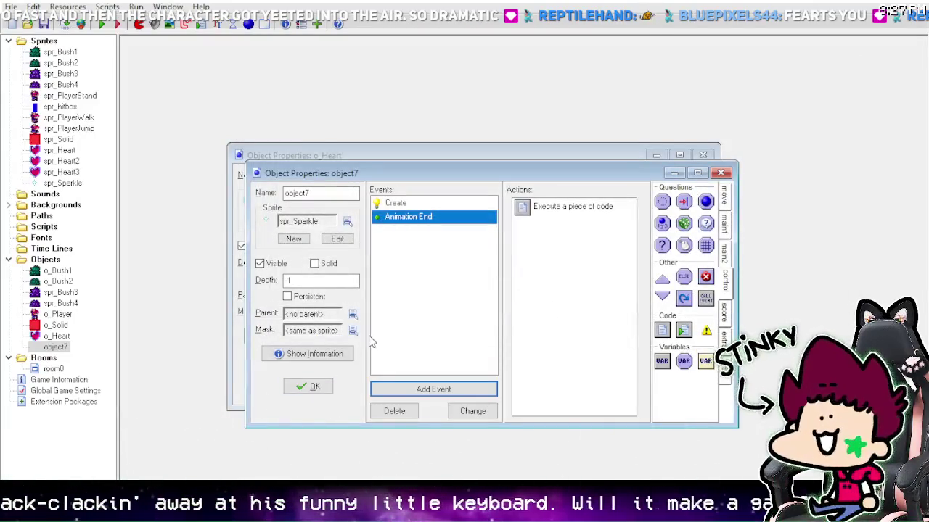
pyautogui.click(331, 387)
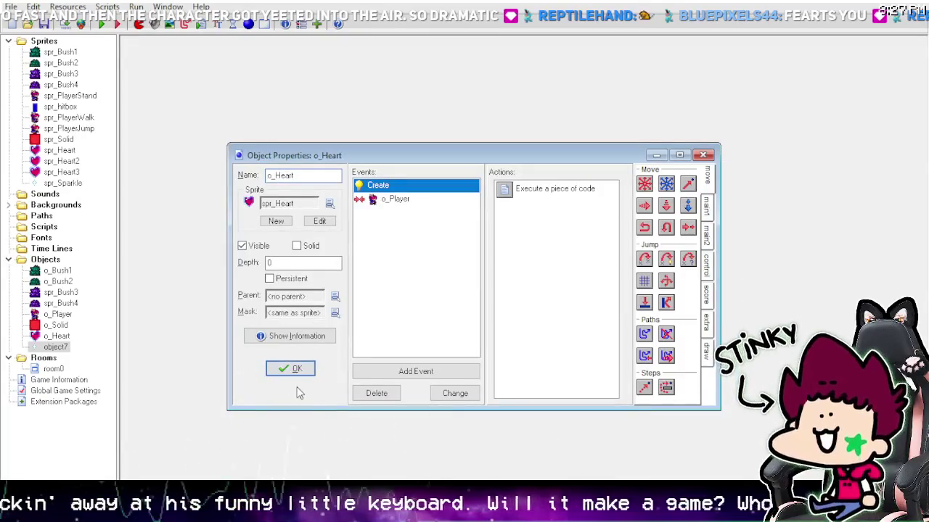
# - Append instance_create(x+sprite_width/2,y+sprite_height/2,o_Sparkle) to o_Heart's o_Player collision code
pyautogui.click(406, 199)
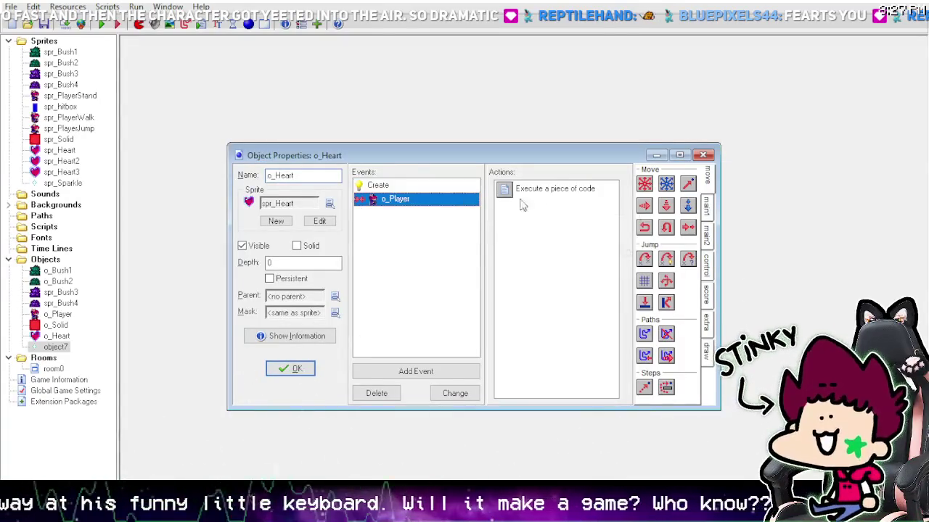
pyautogui.doubleClick(536, 190)
pyautogui.click(498, 140)
pyautogui.press('Return')
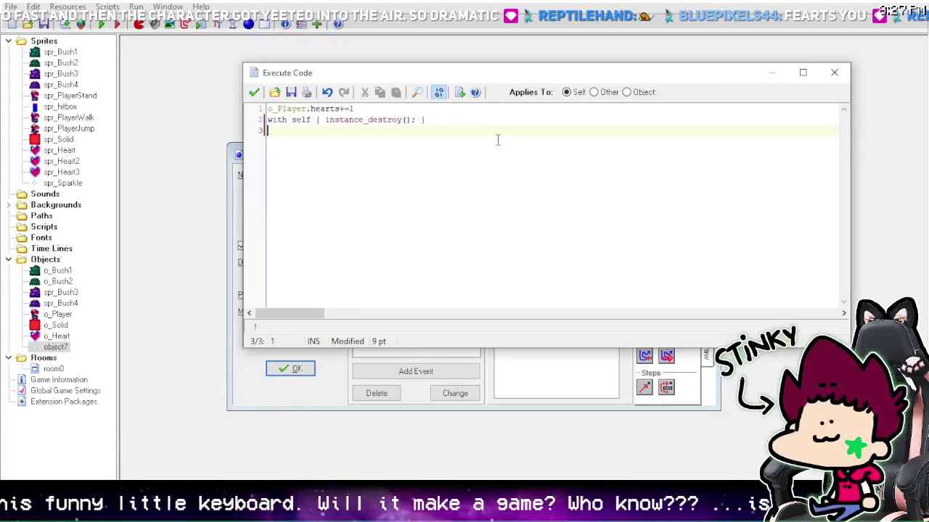
pyautogui.press('Return')
pyautogui.write('ins')
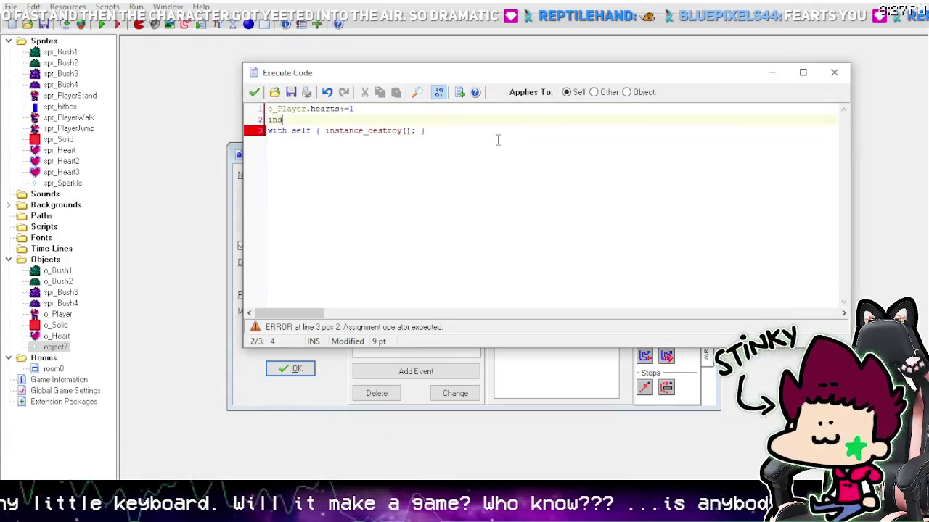
pyautogui.write('ate(sprite')
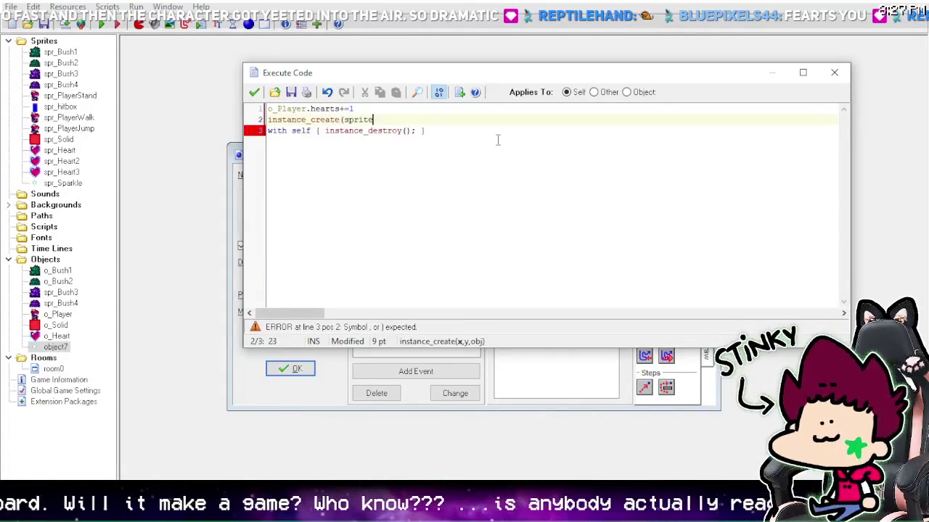
pyautogui.write('+spri')
pyautogui.write('h/2,')
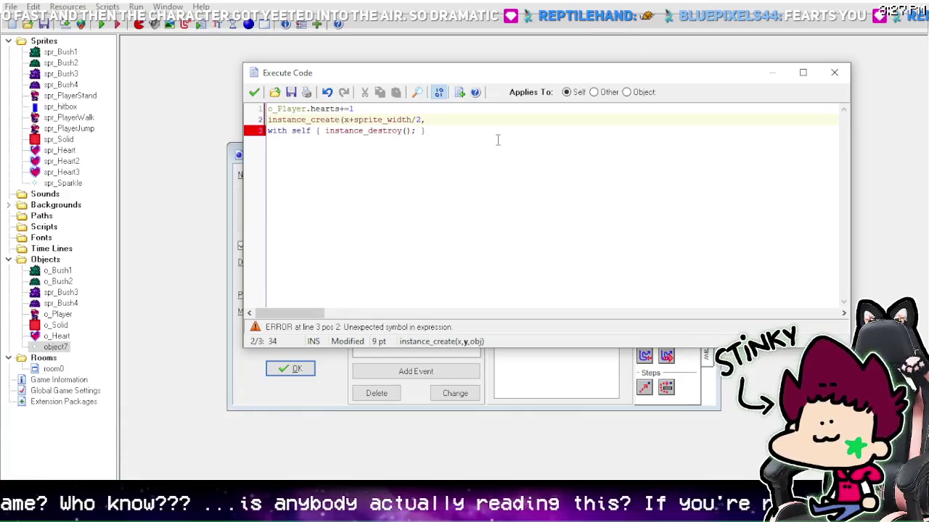
pyautogui.write('y+sprite_height/2)')
pyautogui.press('BackSpace')
pyautogui.write(',')
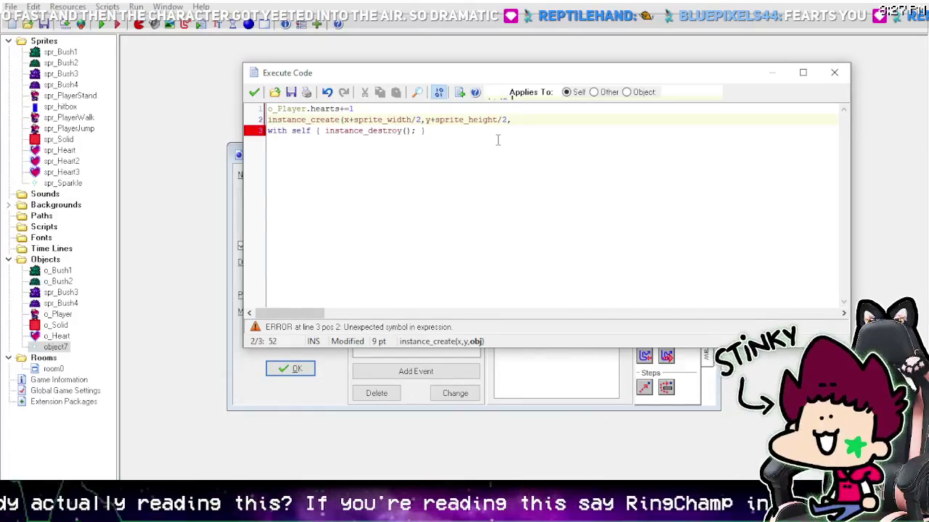
pyautogui.write('o_Spakr')
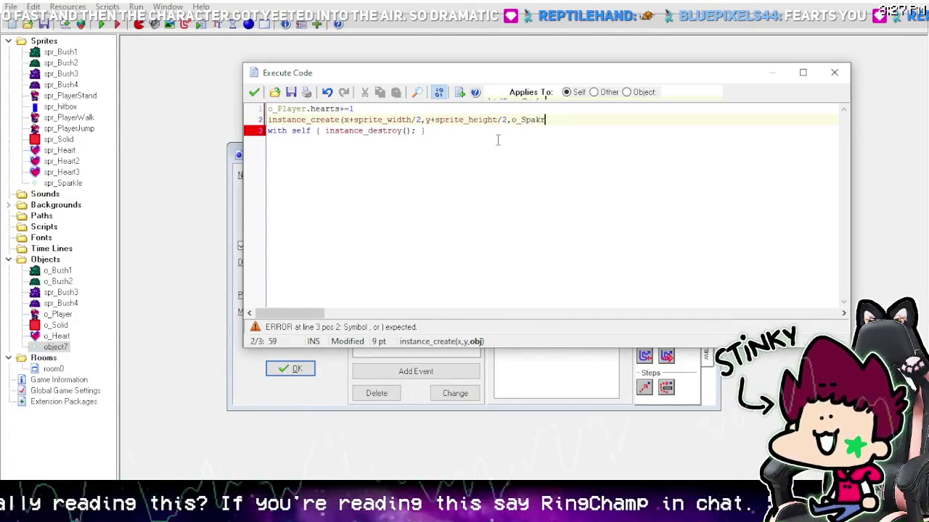
pyautogui.write('e)')
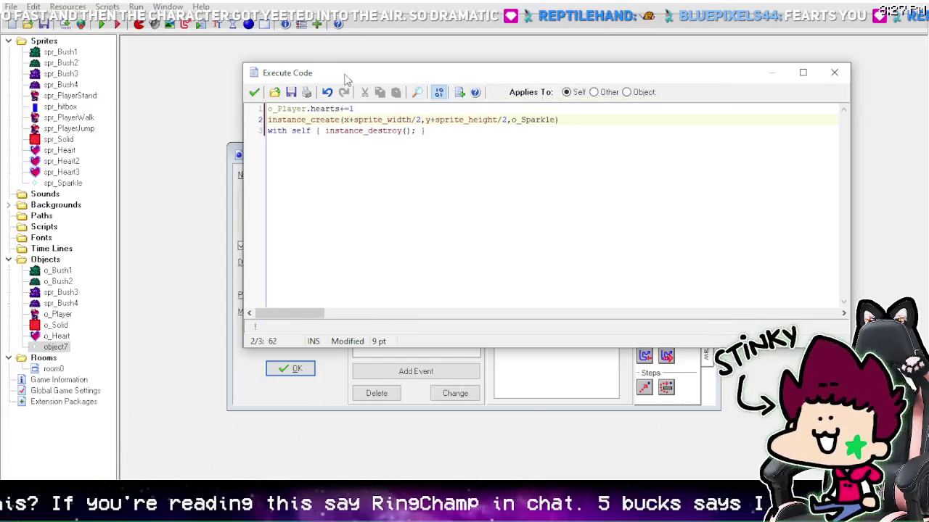
pyautogui.click(254, 93)
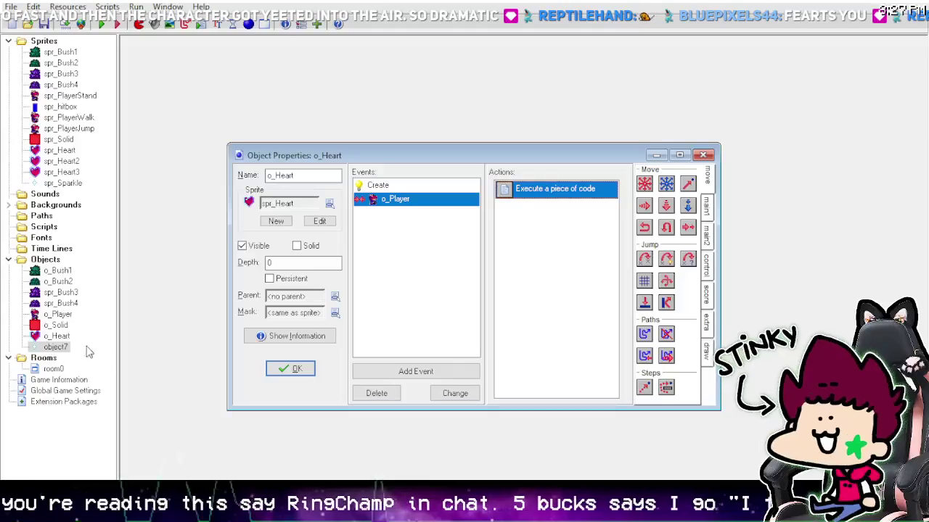
# - Rename the sparkle object from object7 to o_Sparkle
pyautogui.doubleClick(57, 348)
pyautogui.write('p_Sparkle')
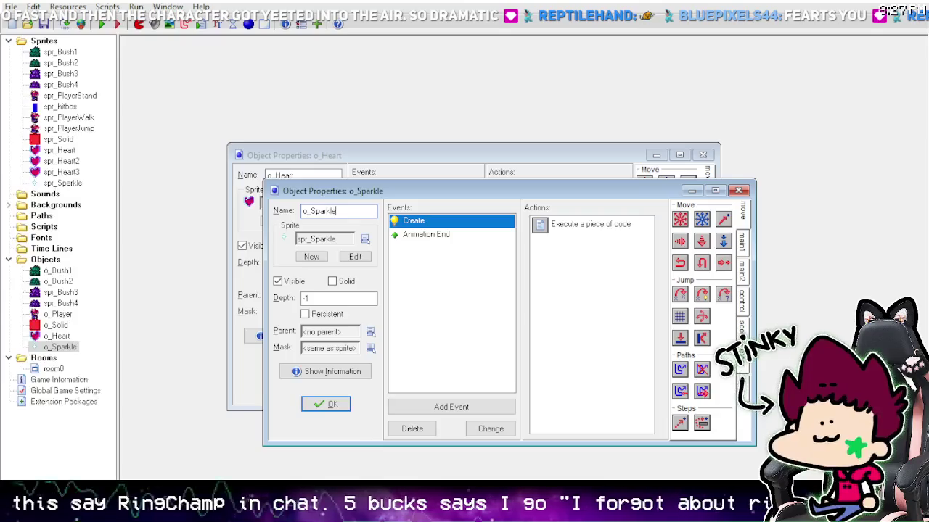
pyautogui.click(325, 404)
# - Recheck the heart's collision code, close o_Heart's properties and run the game
pyautogui.doubleClick(530, 190)
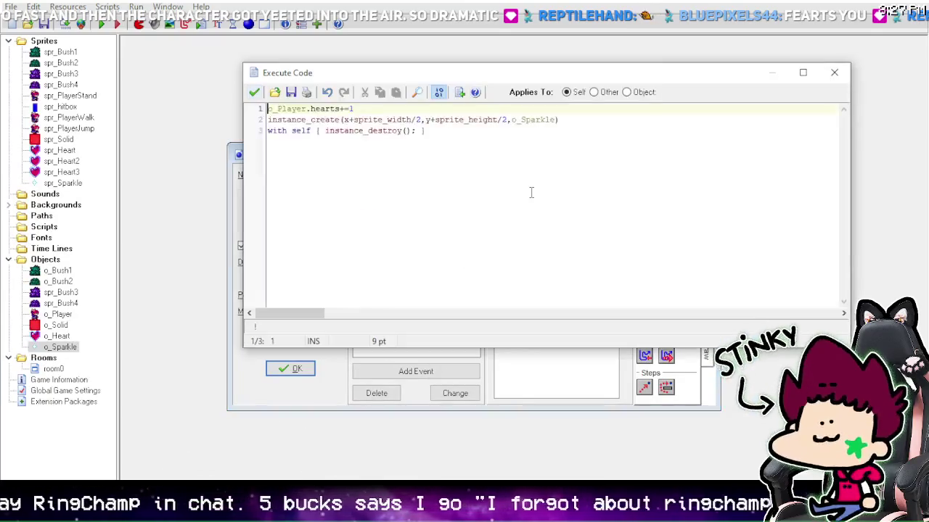
pyautogui.click(254, 92)
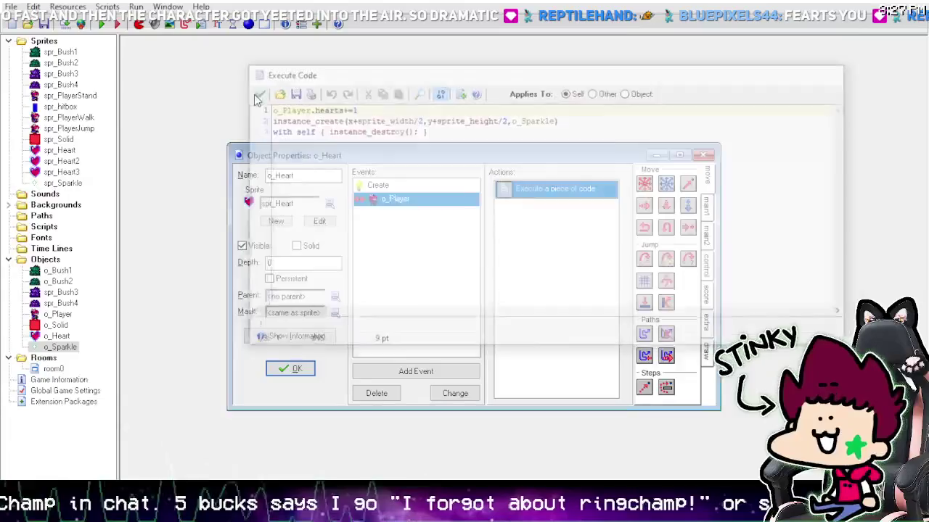
pyautogui.click(290, 368)
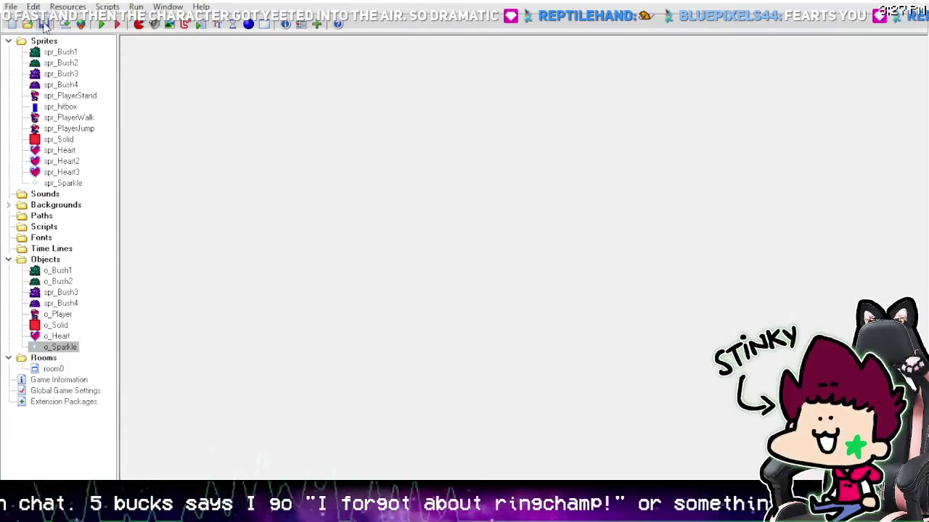
pyautogui.click(100, 25)
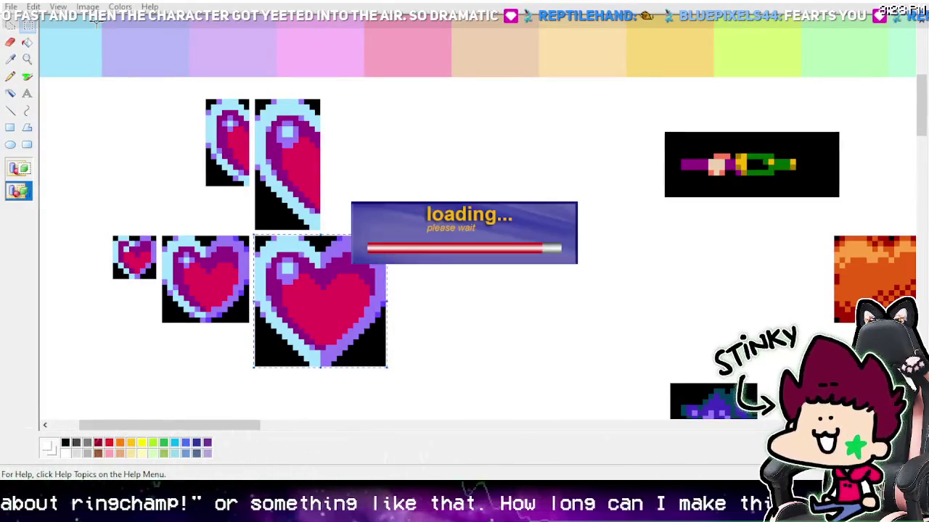
# - Walk left and right collecting hearts, then start editing the sparkle's image_speed value
pyautogui.press('Left')
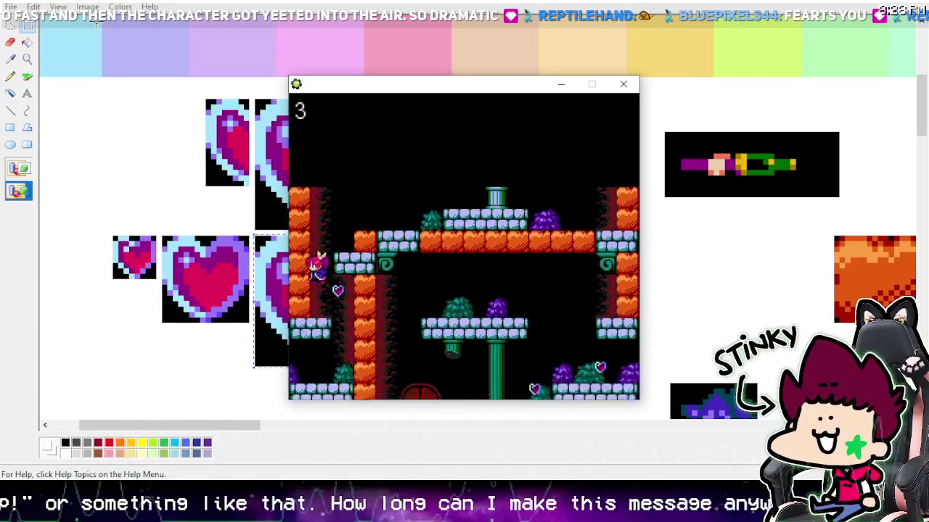
pyautogui.press('Right')
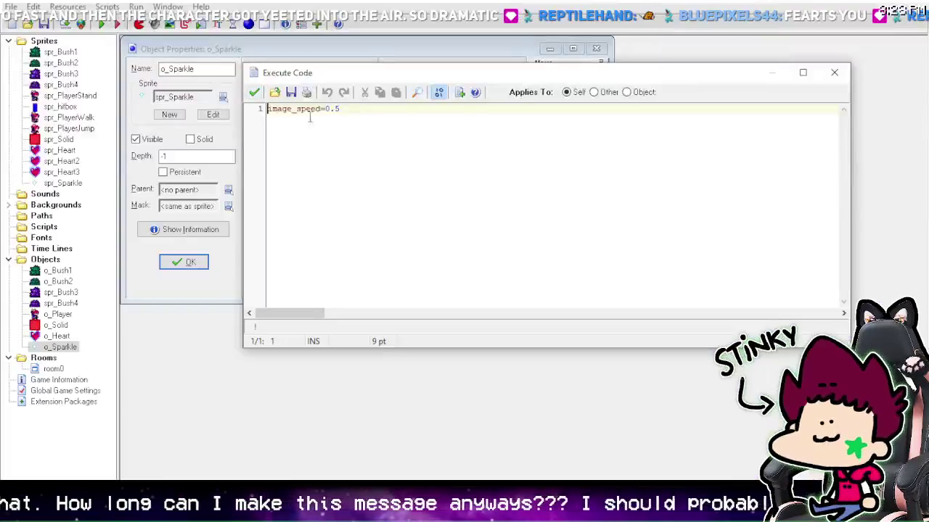
pyautogui.press('BackSpace')
# - Set the sparkle's image_speed value to 1 and close o_Sparkle's properties
pyautogui.write('1')
pyautogui.click(258, 93)
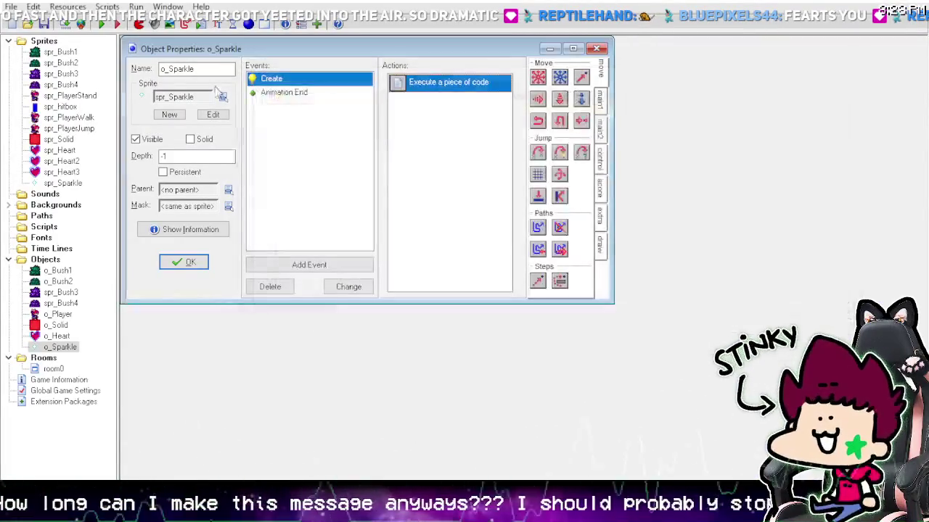
pyautogui.click(183, 262)
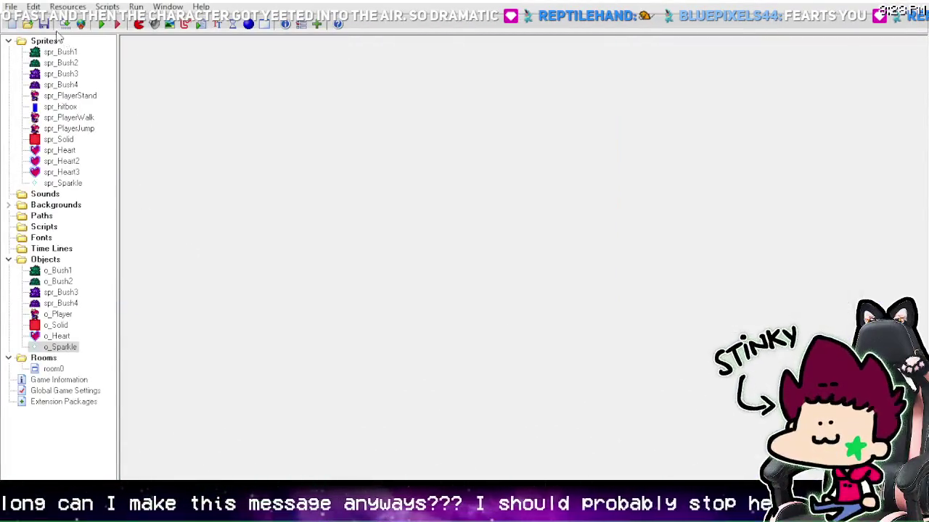
# - Run the game again and walk right and left collecting hearts until the counter reaches 4
pyautogui.click(100, 25)
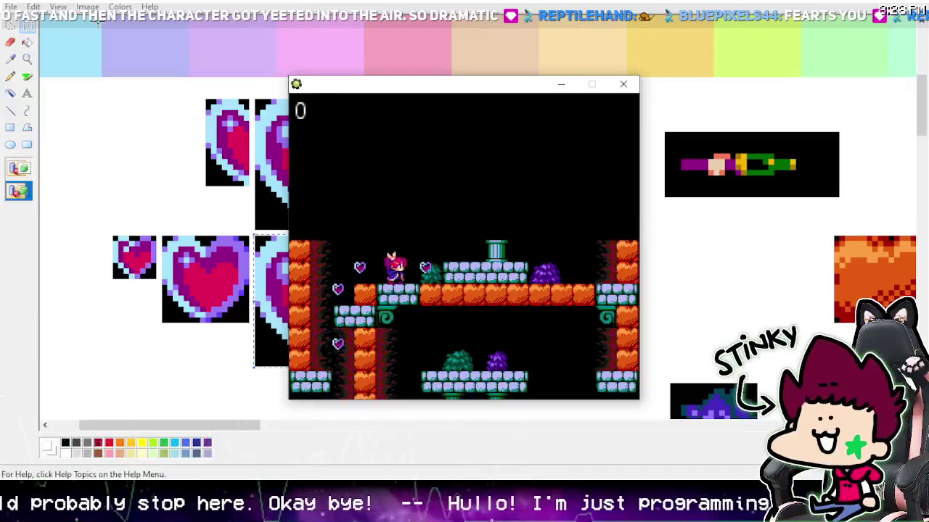
pyautogui.press('Right')
pyautogui.press('Right')
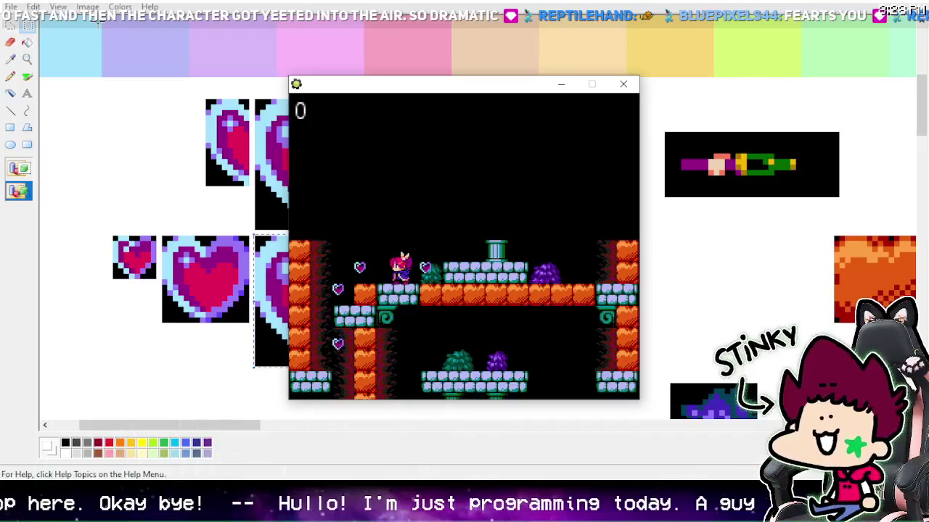
pyautogui.press('Right')
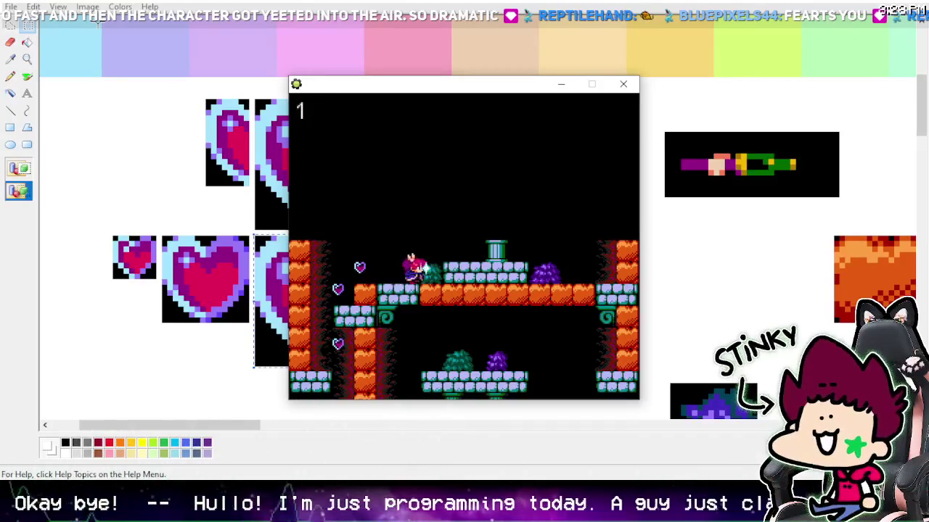
pyautogui.press('Left')
pyautogui.press('Left')
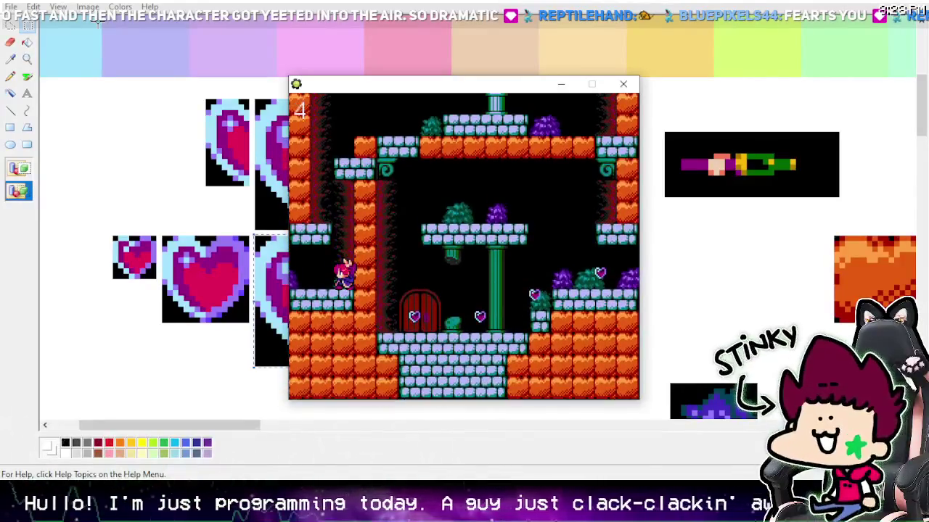
pyautogui.press('Left')
pyautogui.press('Left')
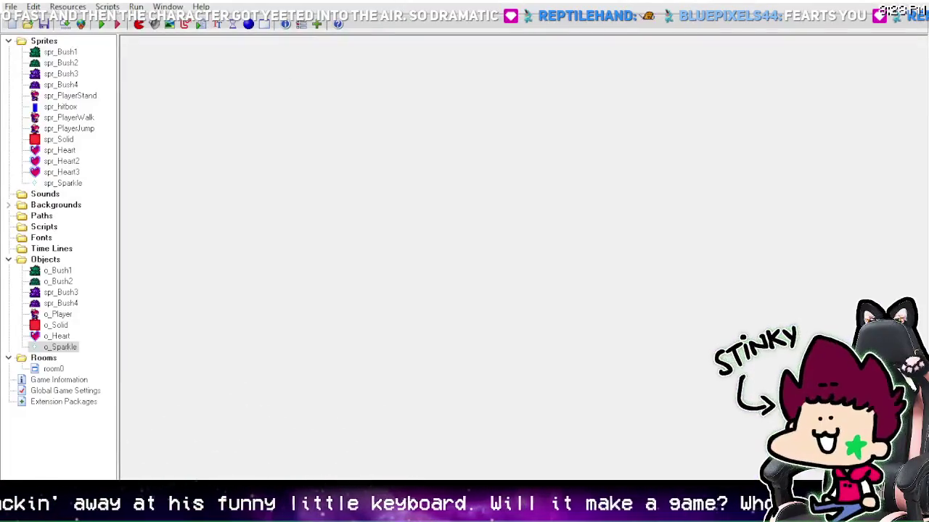
# - Start a fresh test run and walk right and left along the ledges collecting four hearts
pyautogui.click(102, 27)
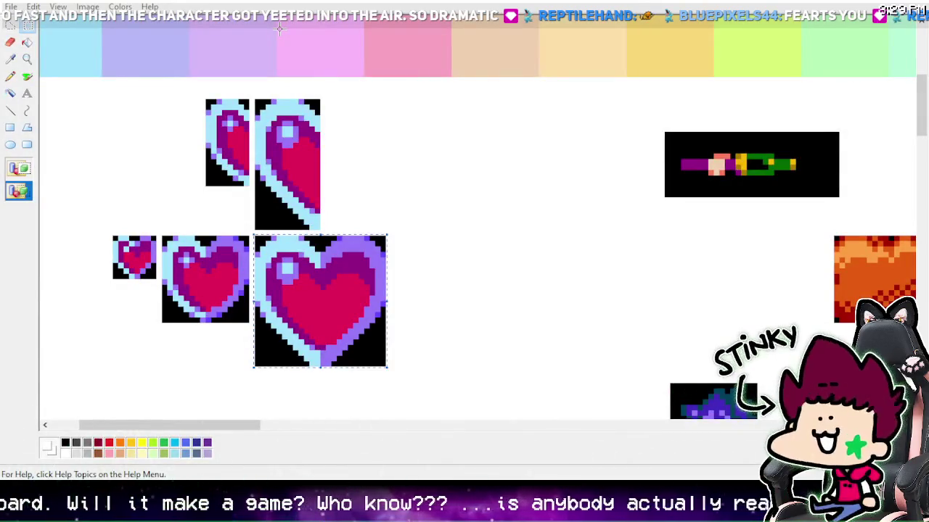
pyautogui.press('Right')
pyautogui.press('Left')
pyautogui.press('Left')
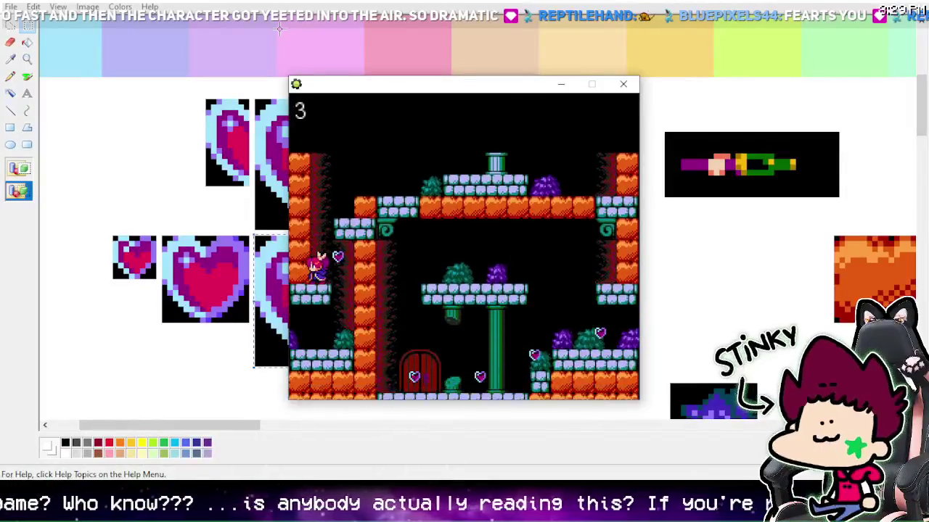
pyautogui.press('Right')
pyautogui.press('Left')
pyautogui.press('Left')
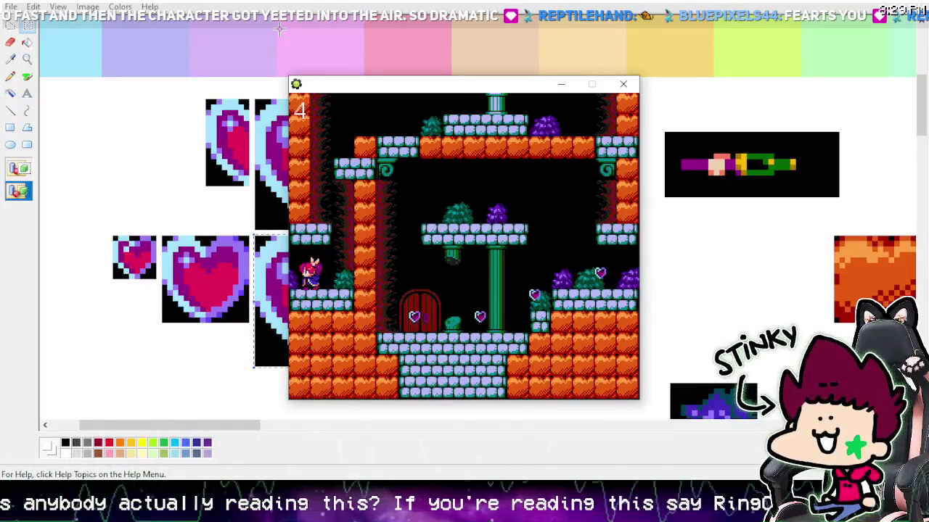
pyautogui.press('Left')
pyautogui.press('Left')
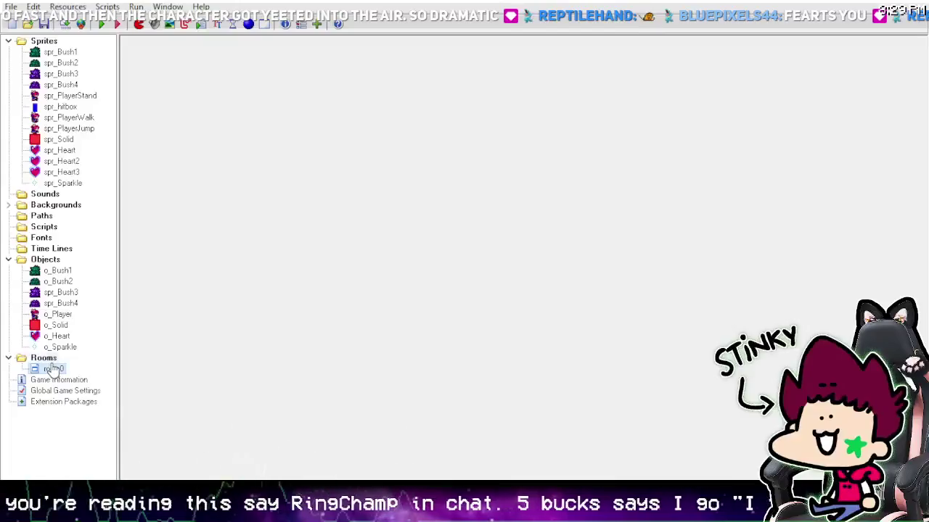
# - Place six o_Solid blocks along room0's left and right edges, then run the game
pyautogui.doubleClick(52, 368)
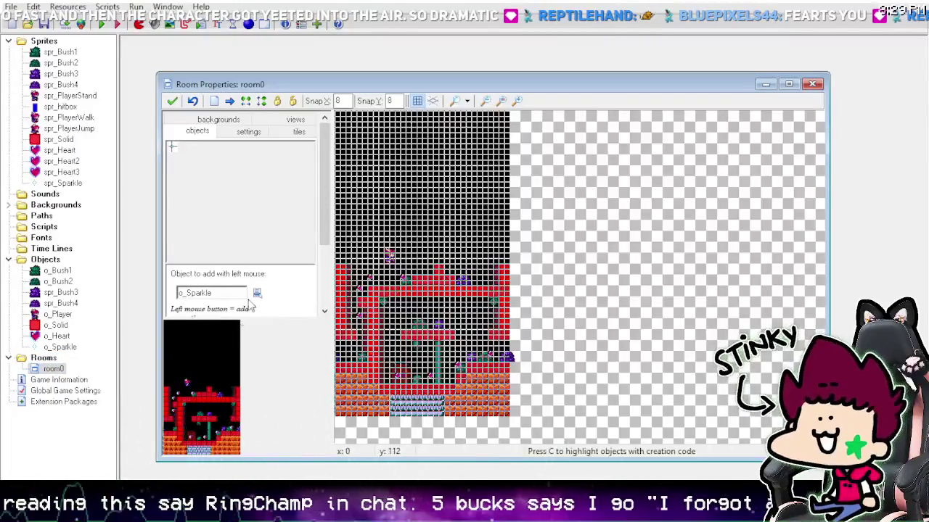
pyautogui.click(257, 292)
pyautogui.click(313, 376)
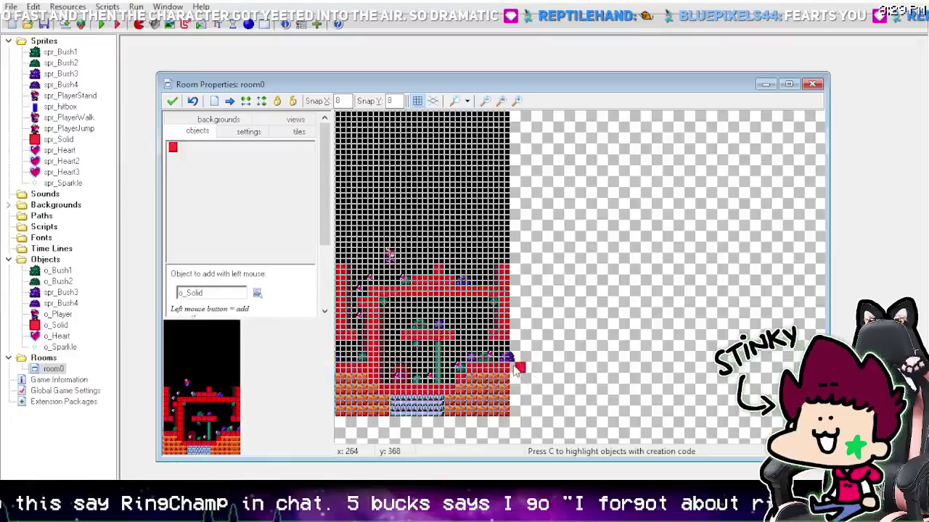
pyautogui.click(514, 368)
pyautogui.click(514, 335)
pyautogui.hscroll(-2, 332, 340)
pyautogui.click(379, 322)
pyautogui.click(378, 355)
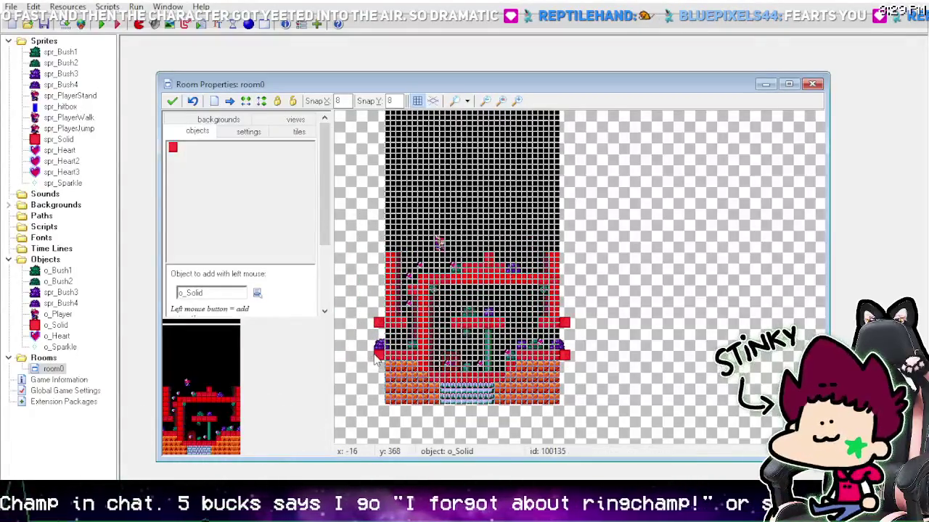
pyautogui.scroll(2, 377, 348)
pyautogui.click(373, 310)
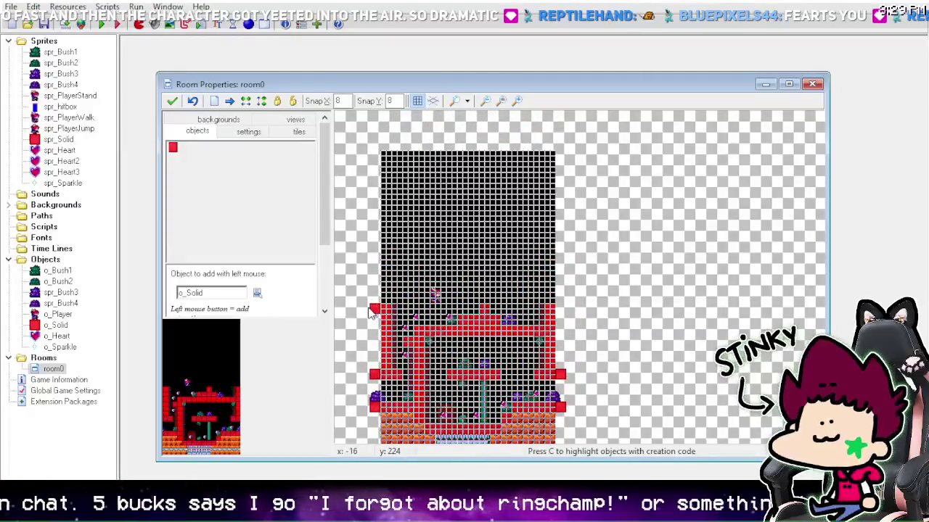
pyautogui.click(559, 309)
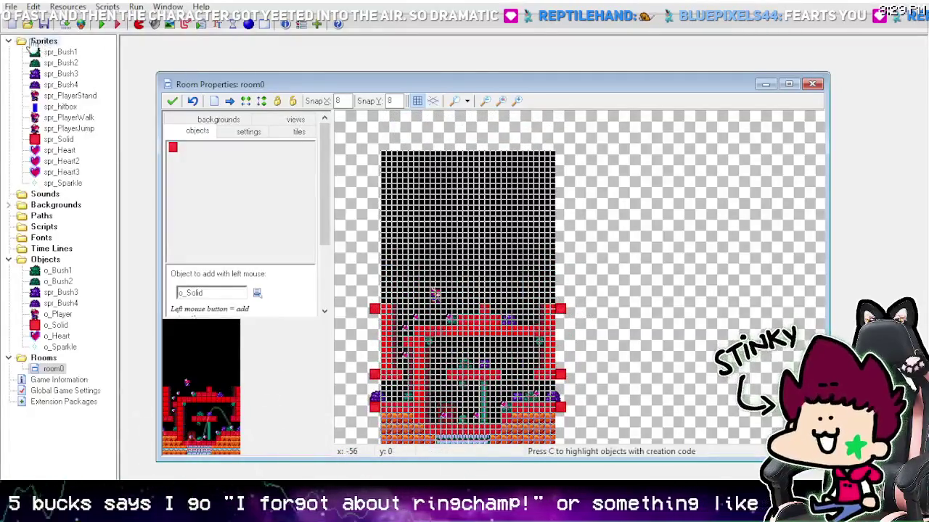
pyautogui.click(103, 26)
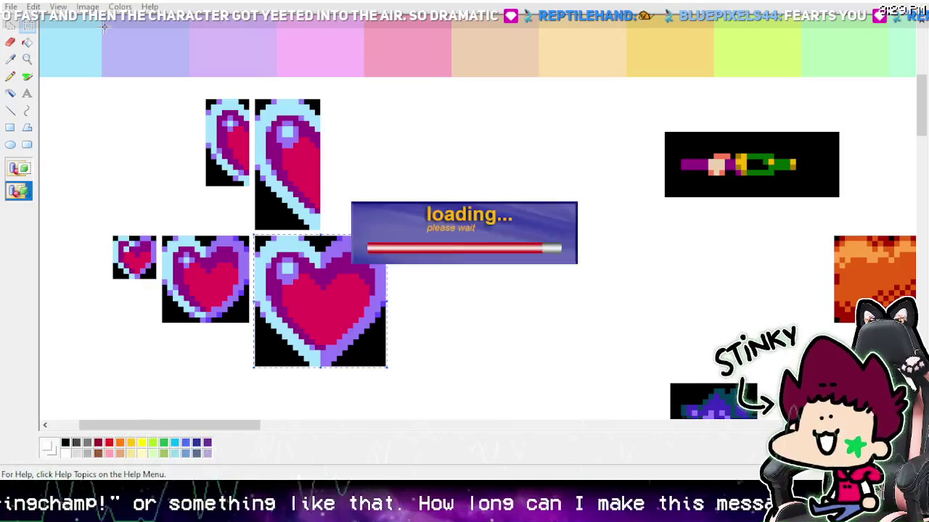
# - Walk right and left collecting hearts while dropping to the lower ledge
pyautogui.press('Right')
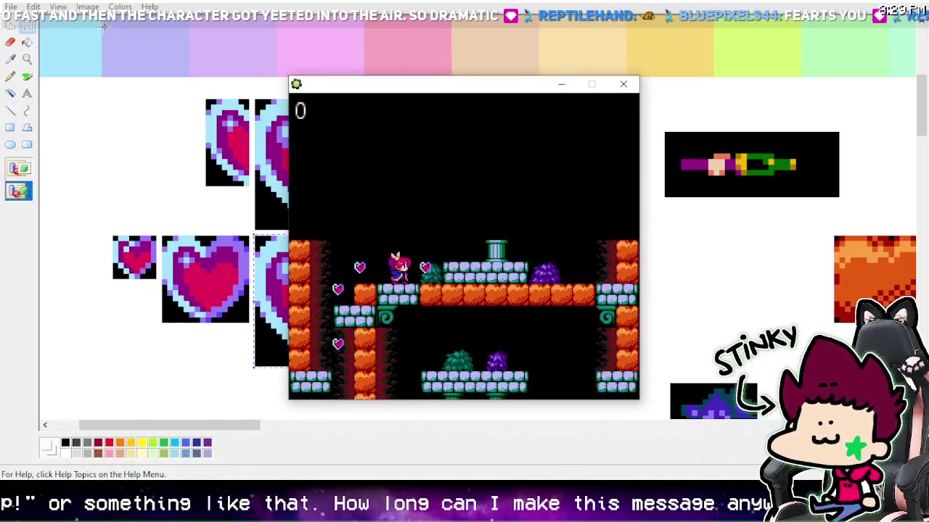
pyautogui.press('Left')
pyautogui.press('Left')
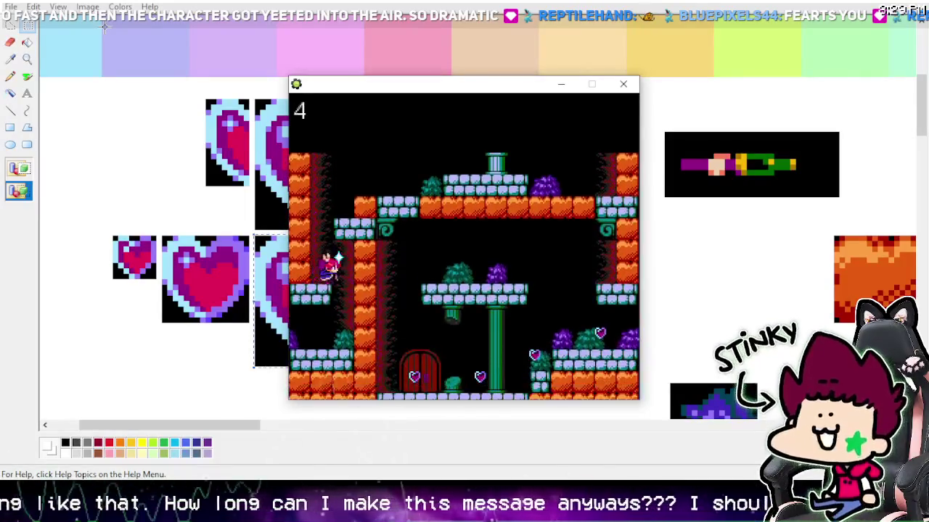
pyautogui.press('Left')
pyautogui.press('Left')
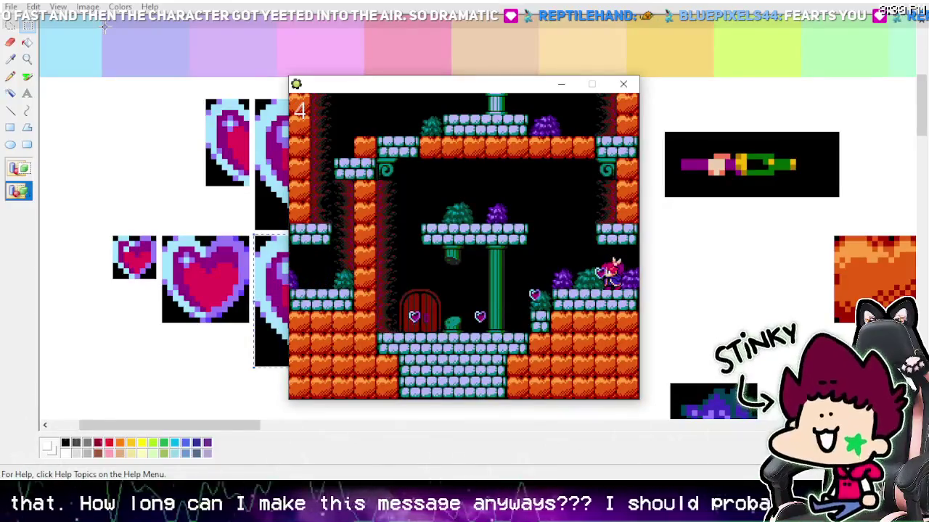
pyautogui.press('Left')
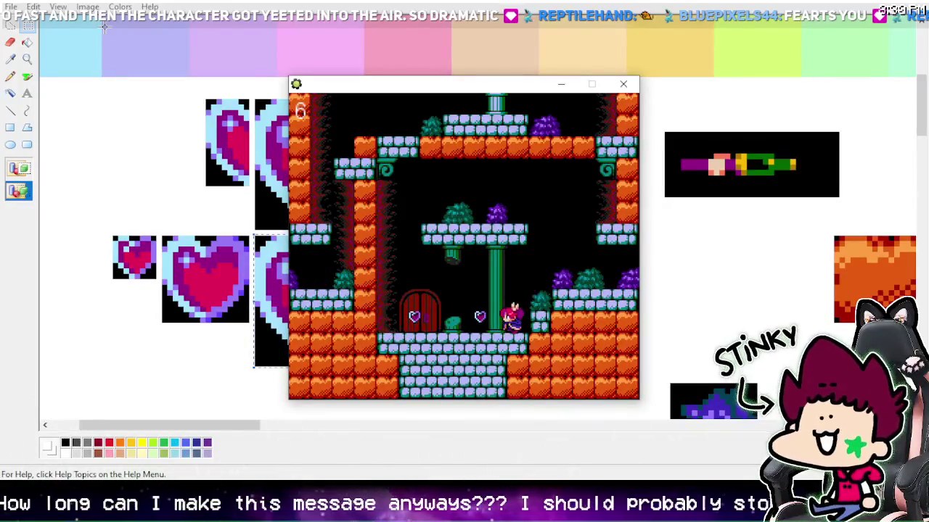
# - Jump between the pillar ledge, right-hand ledge and central platform until the counter reads 8
pyautogui.press('Right')
pyautogui.press('Up')
pyautogui.press('Right')
pyautogui.press('Up')
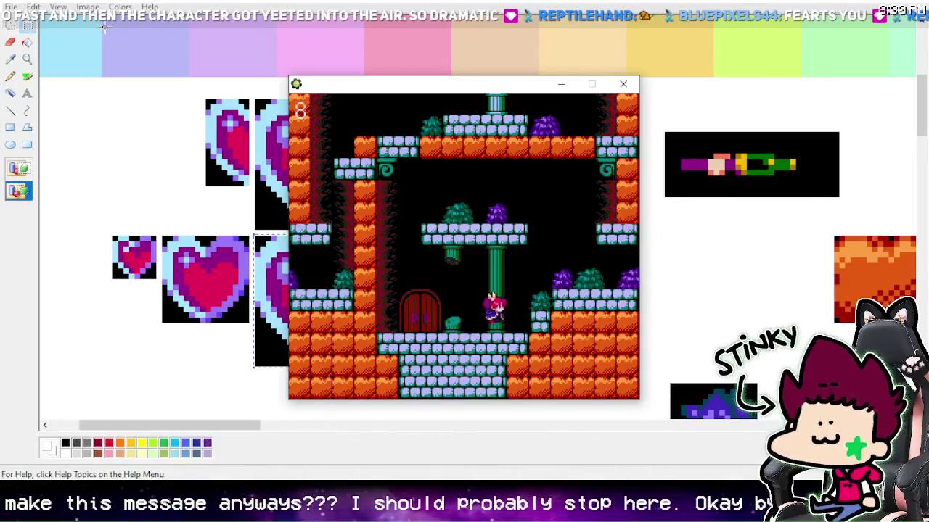
pyautogui.press('Up')
pyautogui.press('Right')
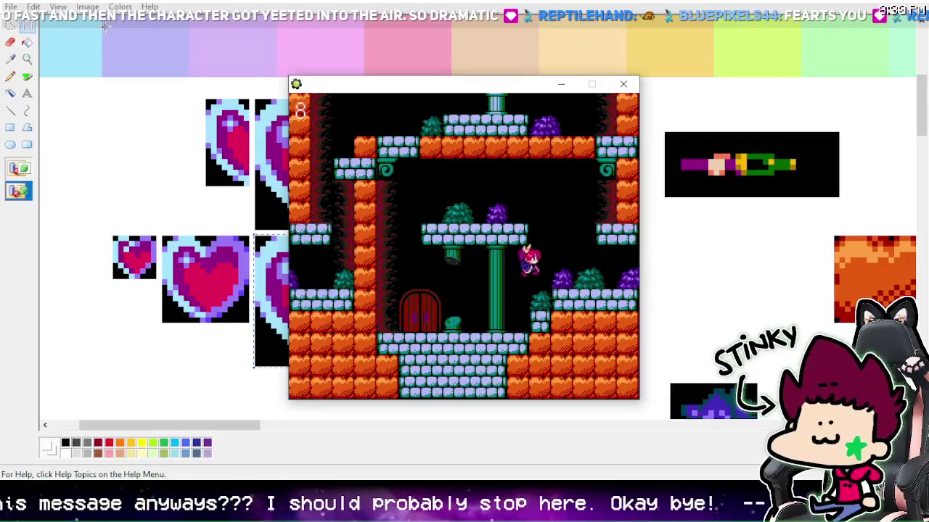
pyautogui.press('Up')
pyautogui.press('Left')
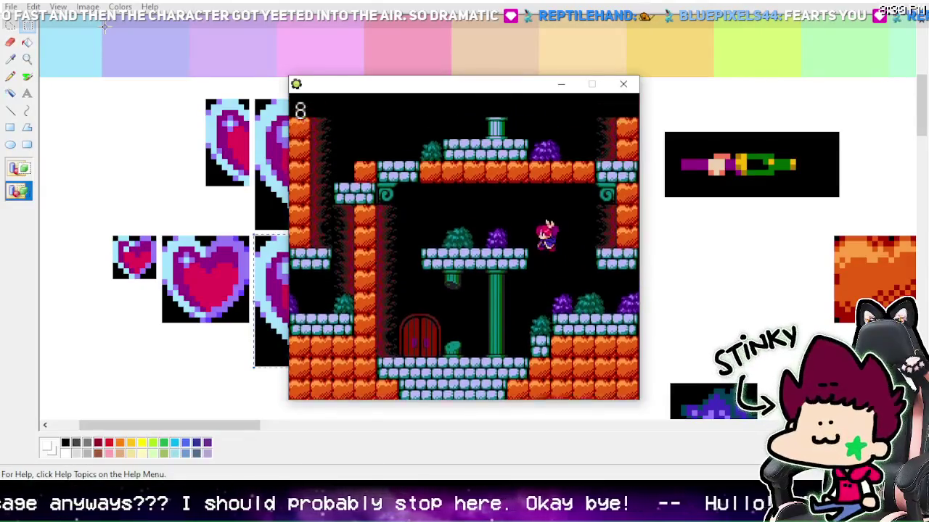
pyautogui.press('Right')
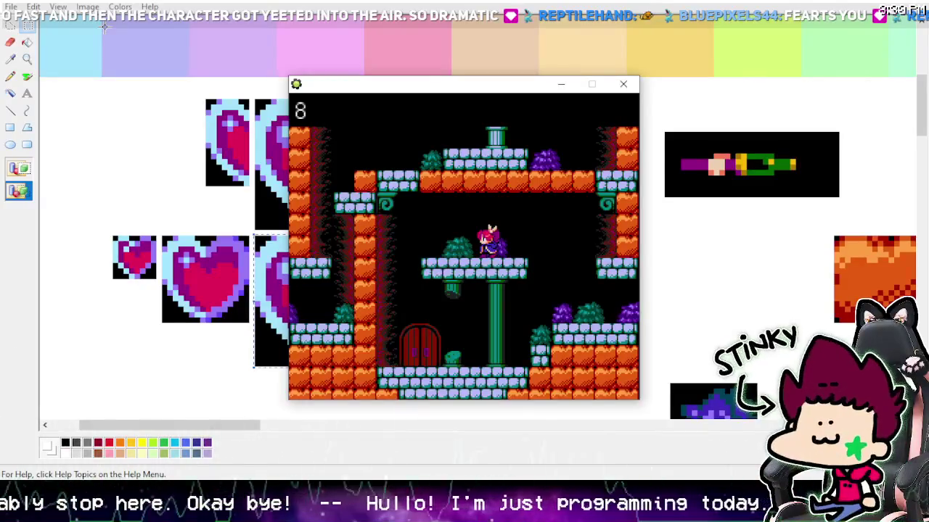
# - Pace along the middle platform, then walk off its right end
pyautogui.press('Left')
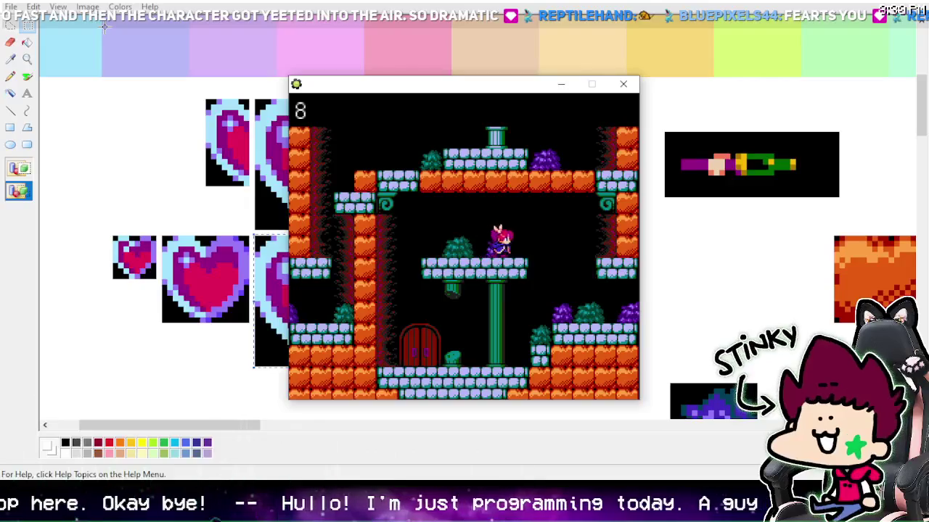
pyautogui.press('Right')
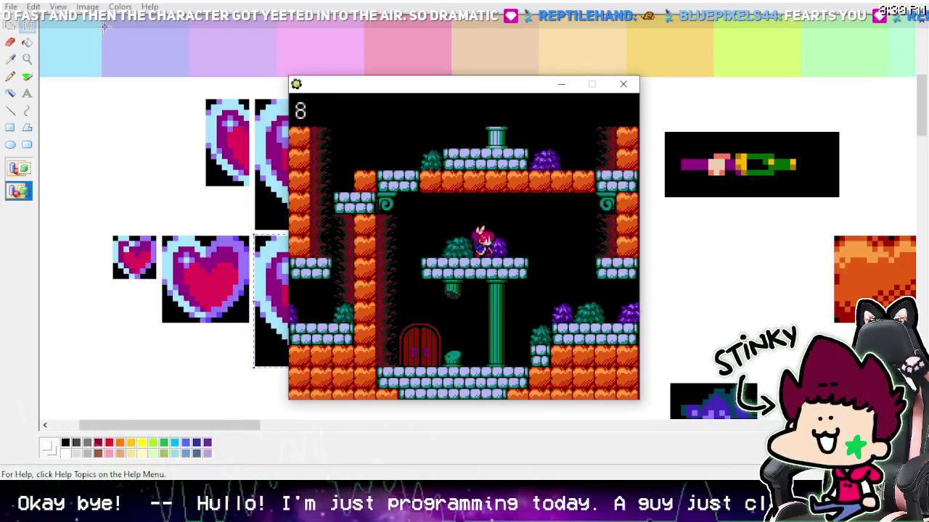
pyautogui.press('Left')
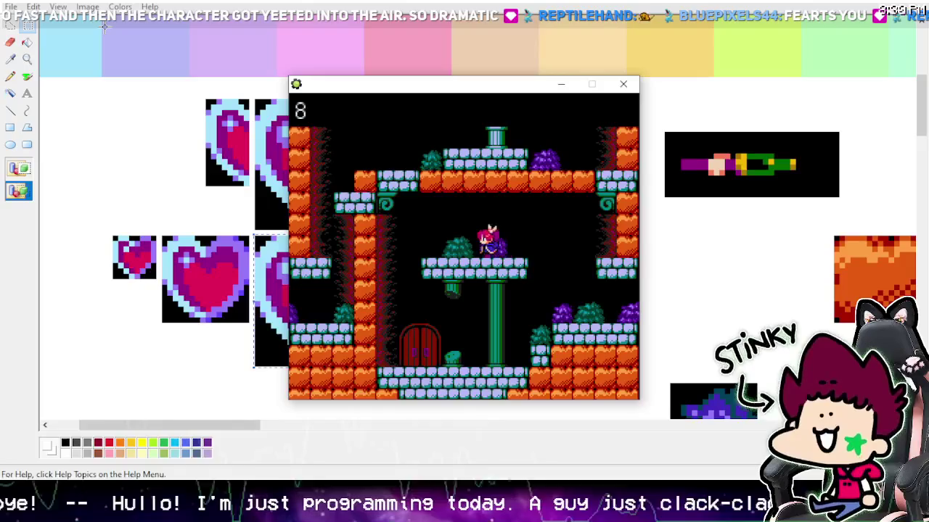
pyautogui.press('Right')
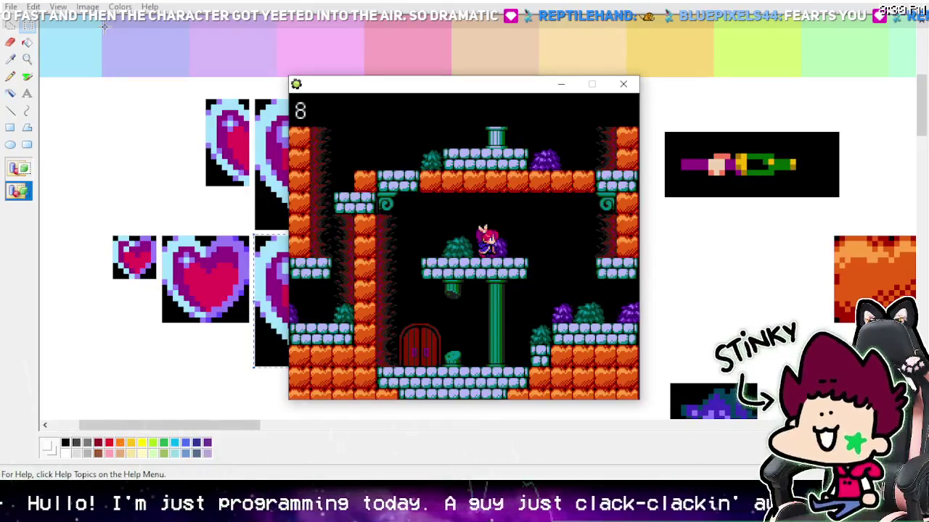
pyautogui.press('Right')
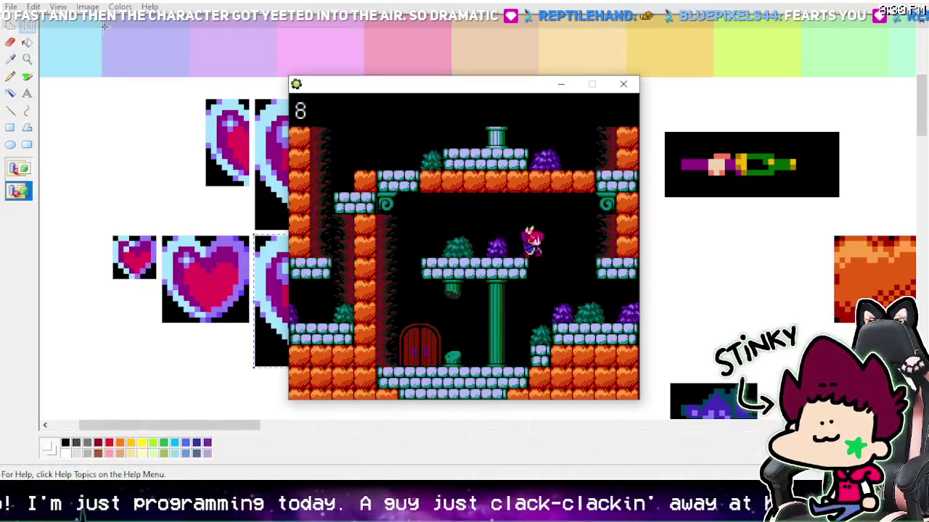
pyautogui.press('Right')
# - Jump up to the higher platform, over the pillar and around the ledges back to the middle platform
pyautogui.press('Up')
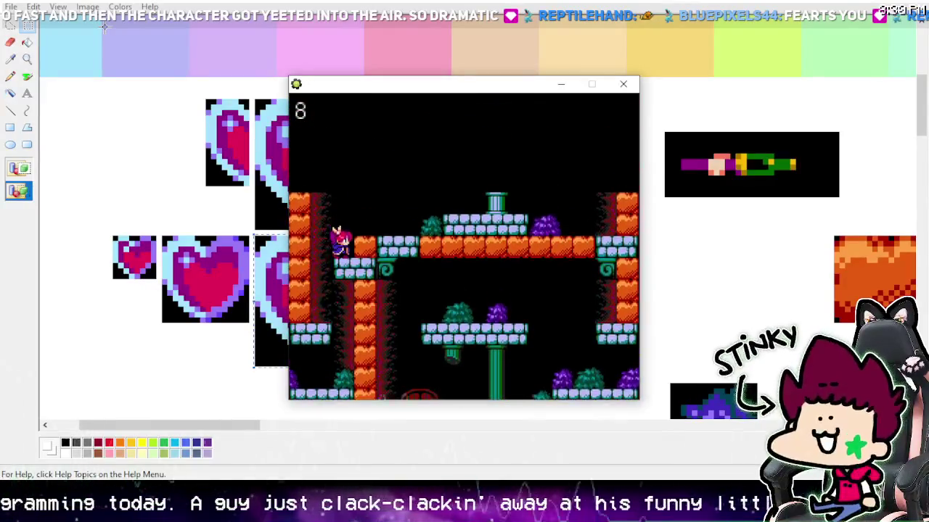
pyautogui.press('Up')
pyautogui.press('Right')
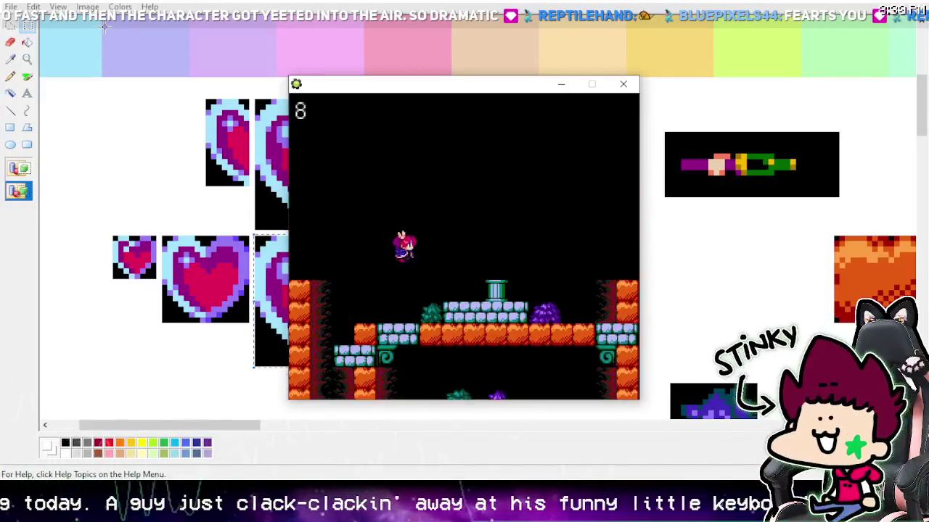
pyautogui.press('Right')
pyautogui.press('Up')
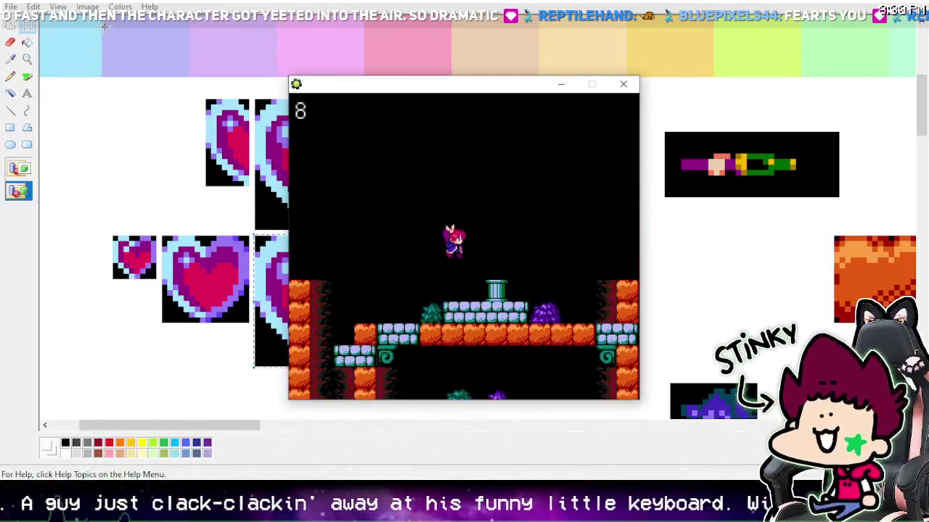
pyautogui.press('Up')
pyautogui.press('Right')
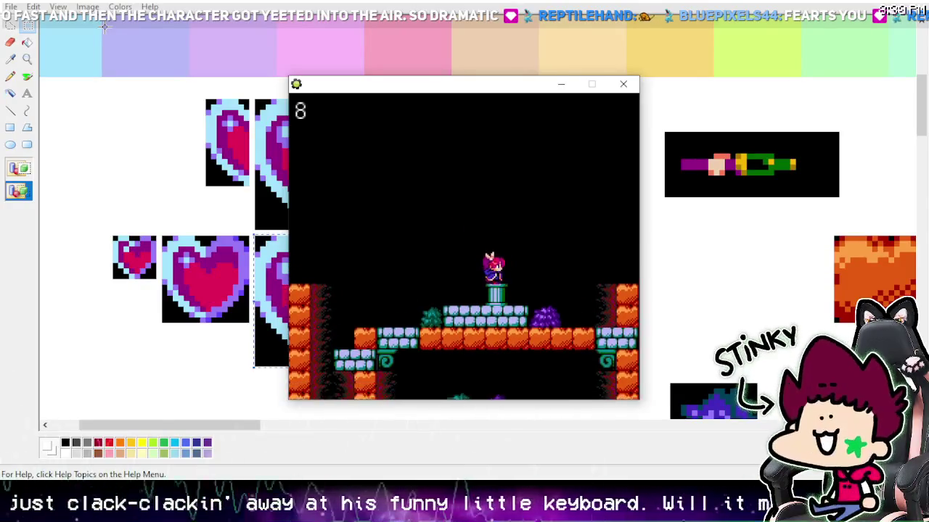
pyautogui.press('Up')
pyautogui.press('Right')
pyautogui.press('Up')
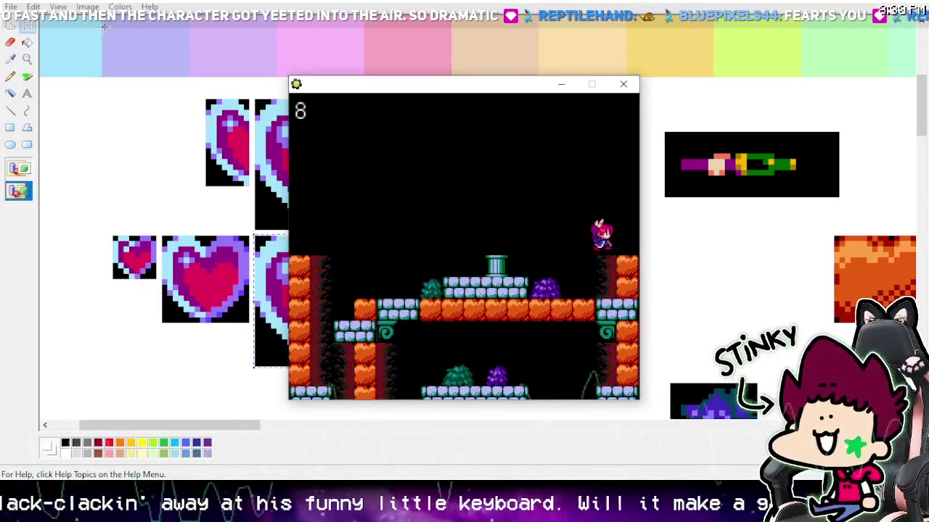
pyautogui.press('Right')
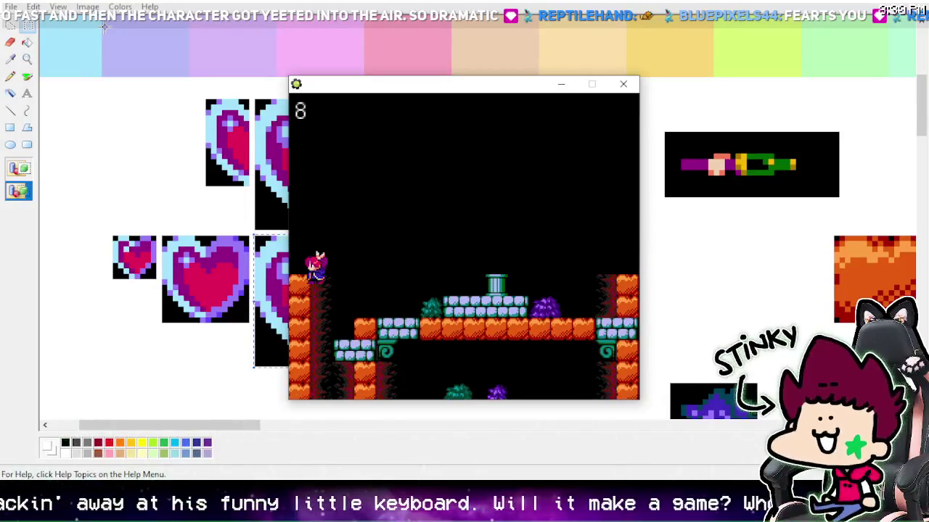
pyautogui.press('Left')
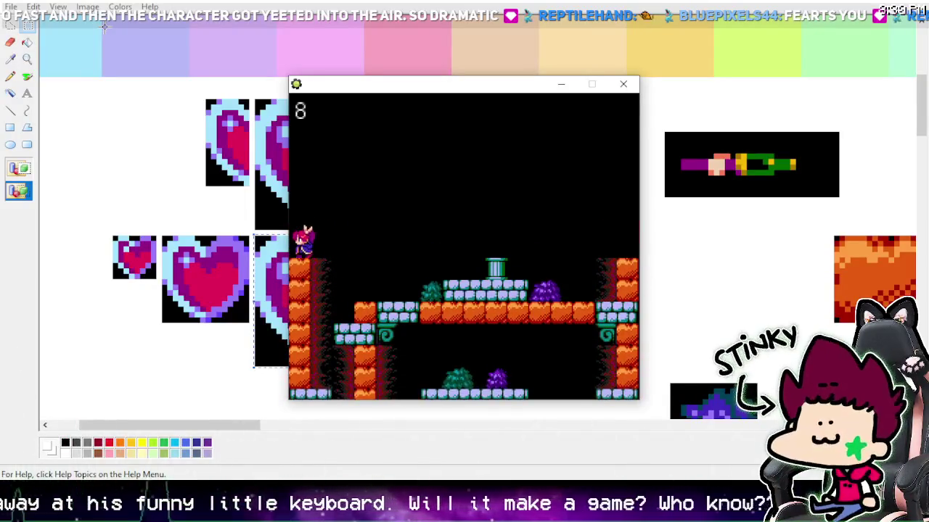
pyautogui.press('Up')
pyautogui.press('Right')
pyautogui.press('Left')
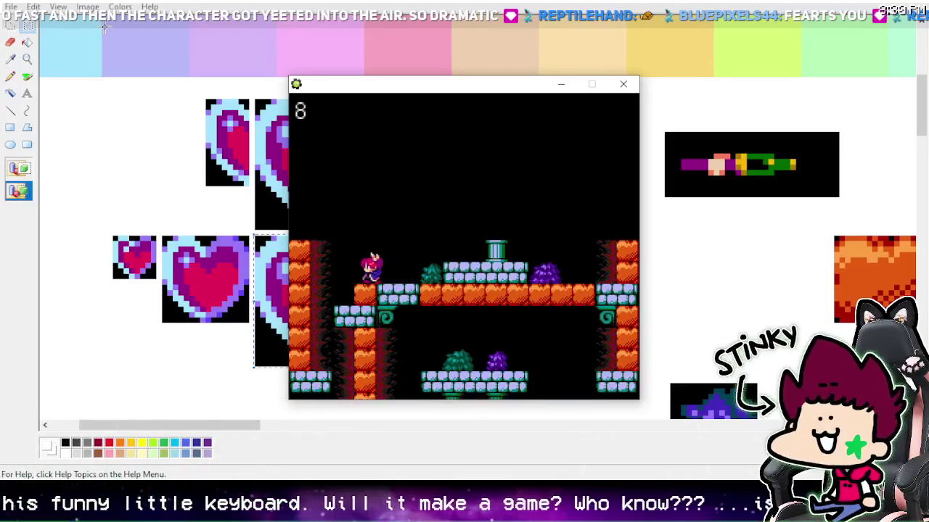
pyautogui.press('Left')
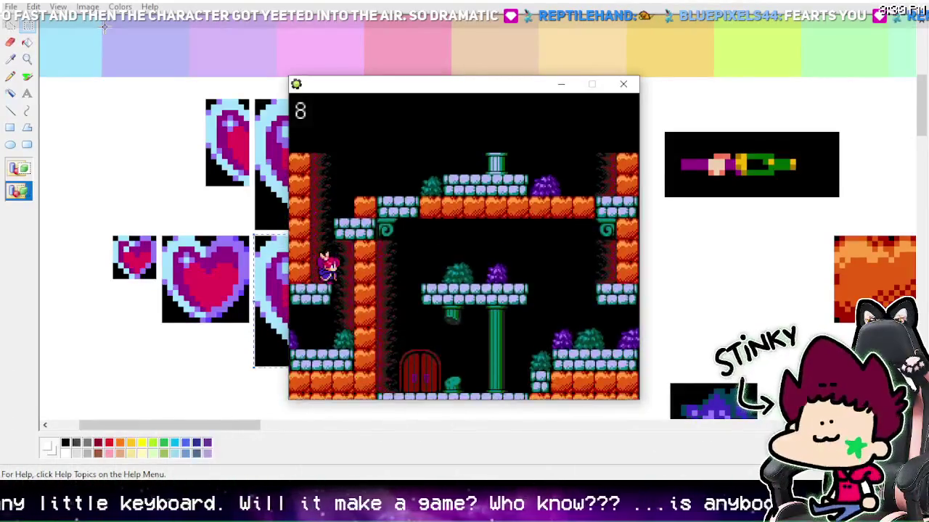
pyautogui.press('Left')
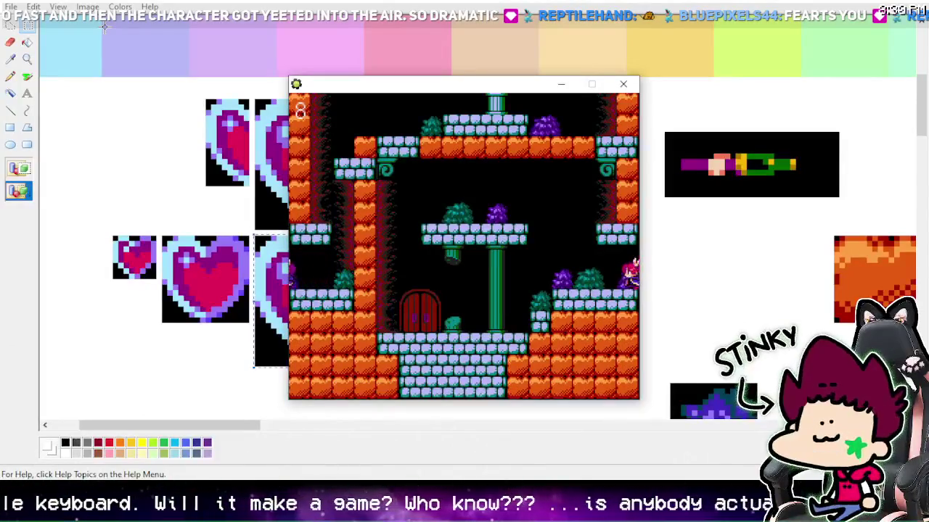
pyautogui.press('Up')
pyautogui.press('Right')
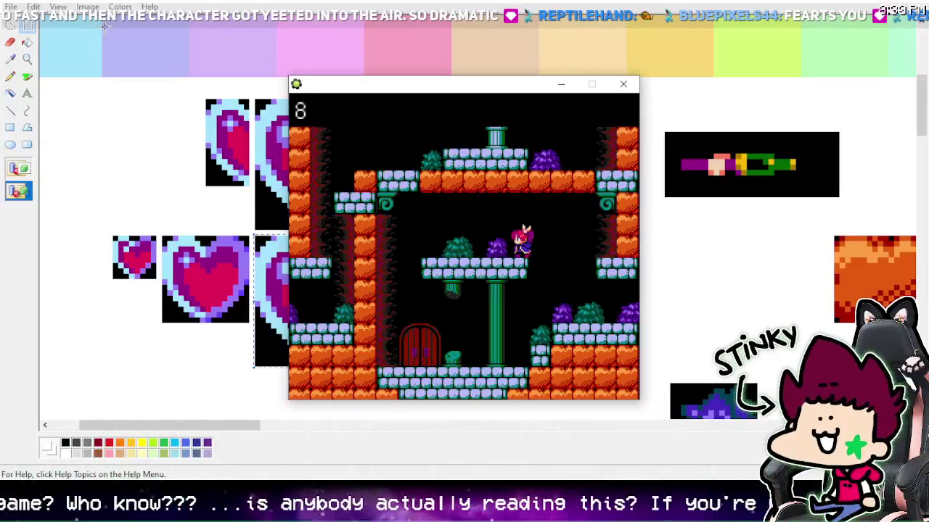
# - Drop to the lower floor, jump along it, and stop in front of the red door
pyautogui.press('Left')
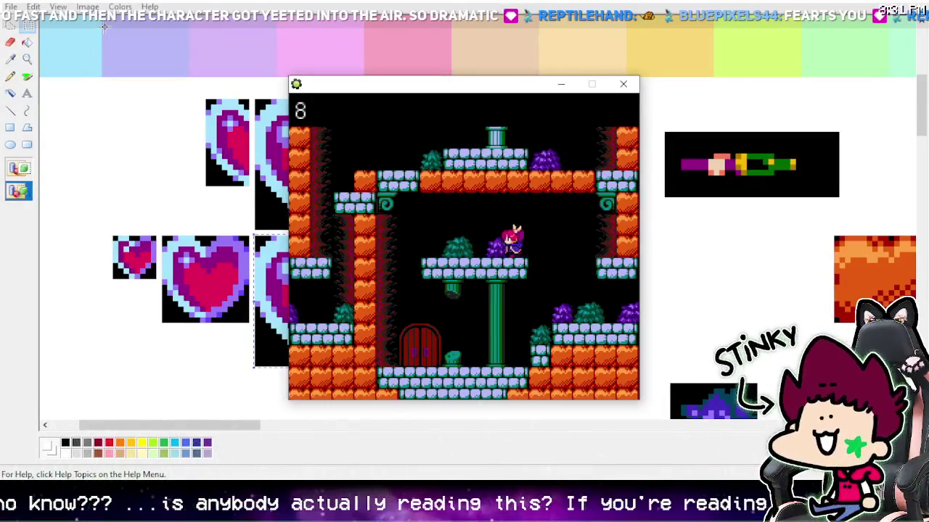
pyautogui.press('Right')
pyautogui.press('Left')
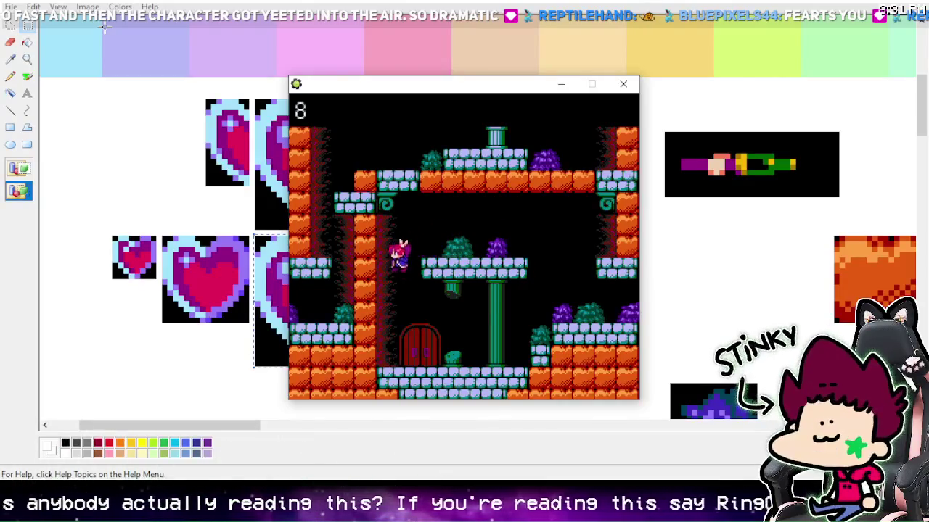
pyautogui.press('Right')
pyautogui.press('Right')
pyautogui.press('z')
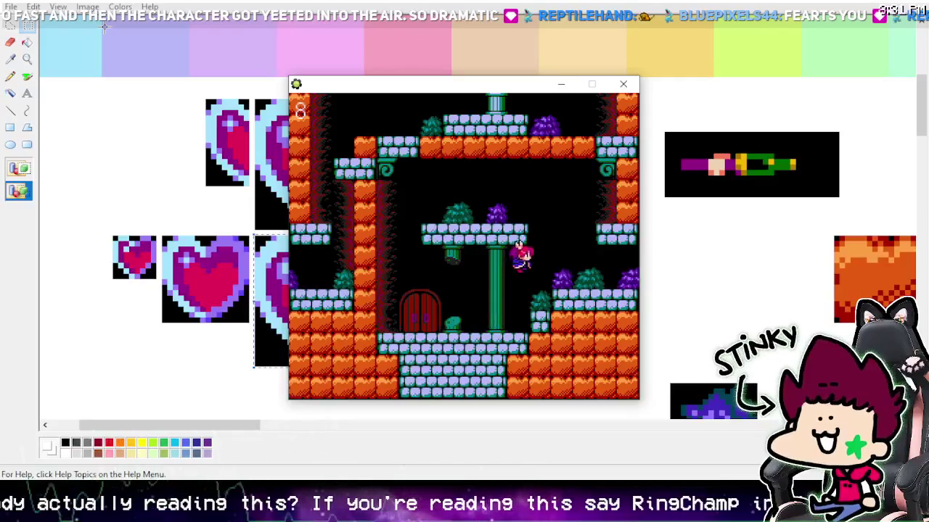
pyautogui.press('z')
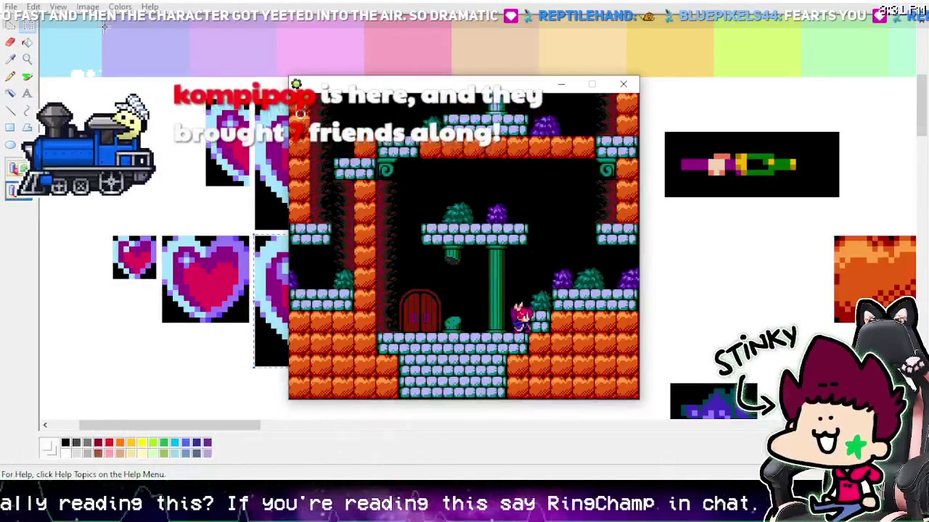
pyautogui.press('z')
pyautogui.press('Left')
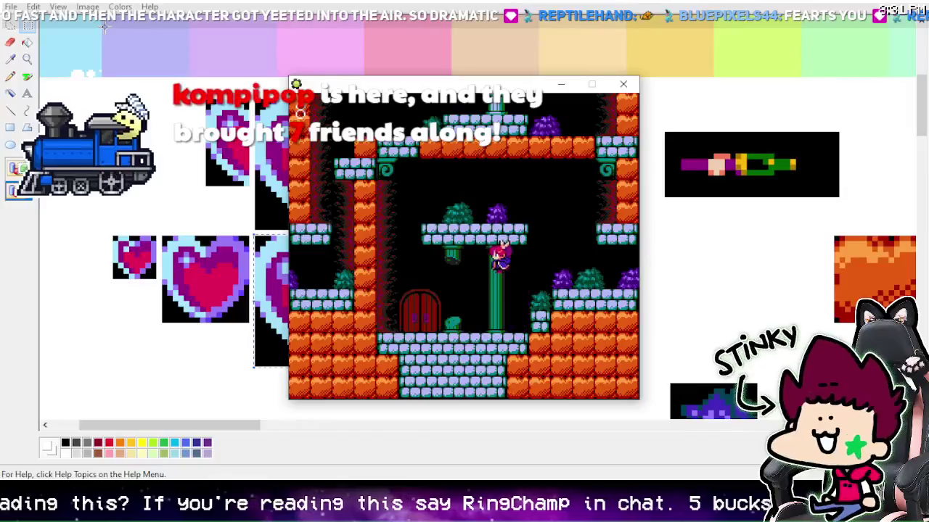
pyautogui.press('Left')
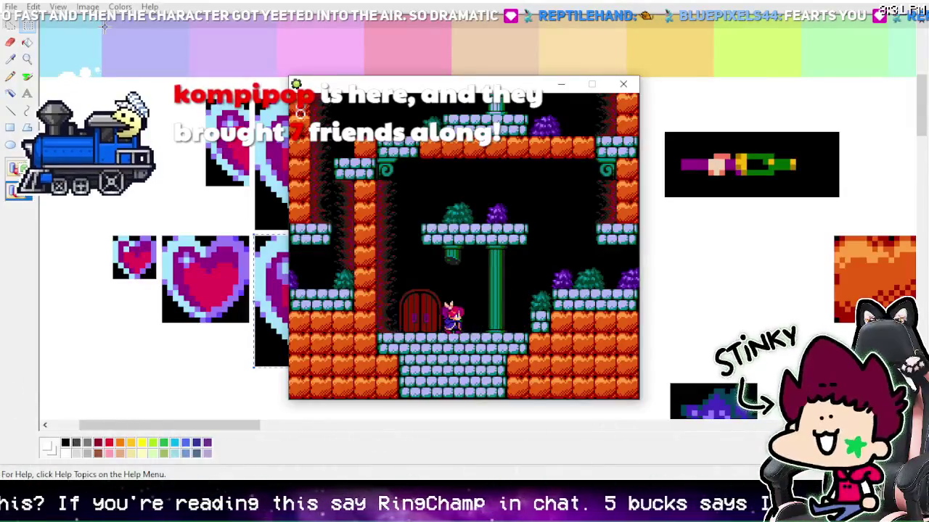
pyautogui.press('Left')
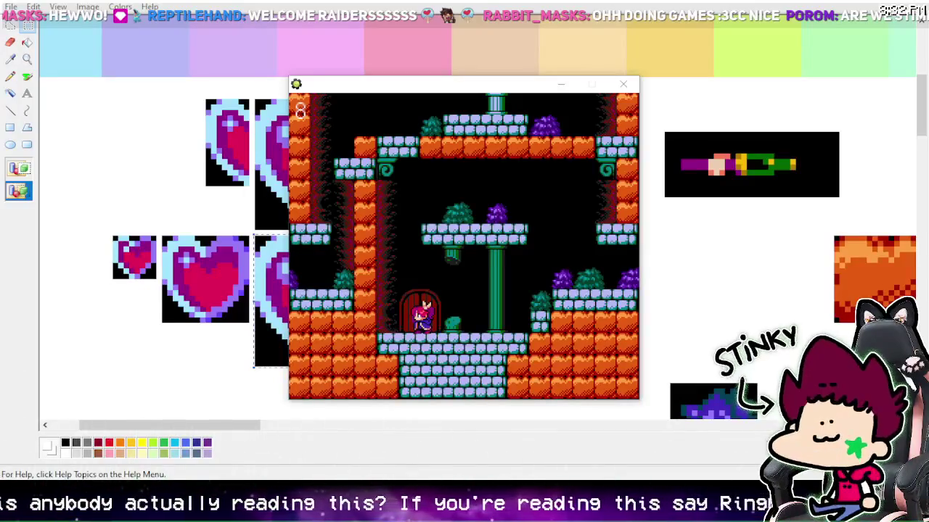
pyautogui.click(468, 276)
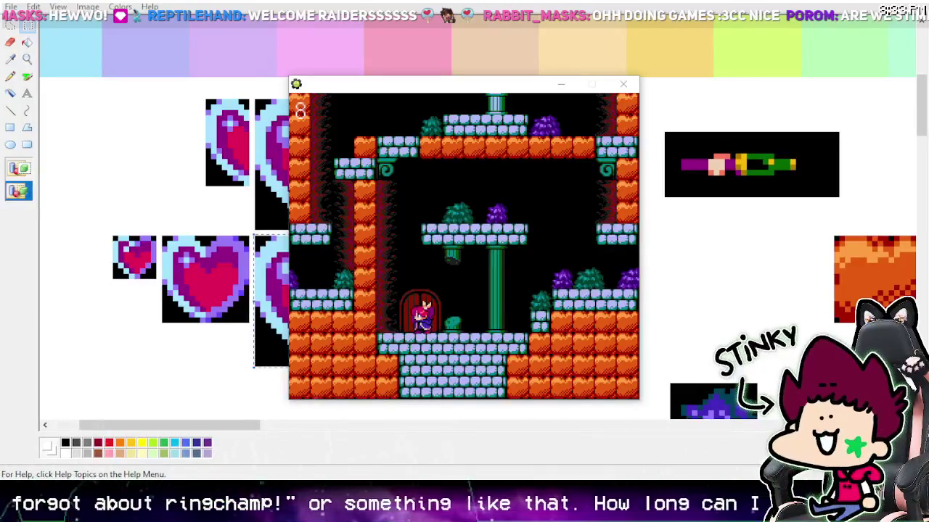
pyautogui.click(519, 152)
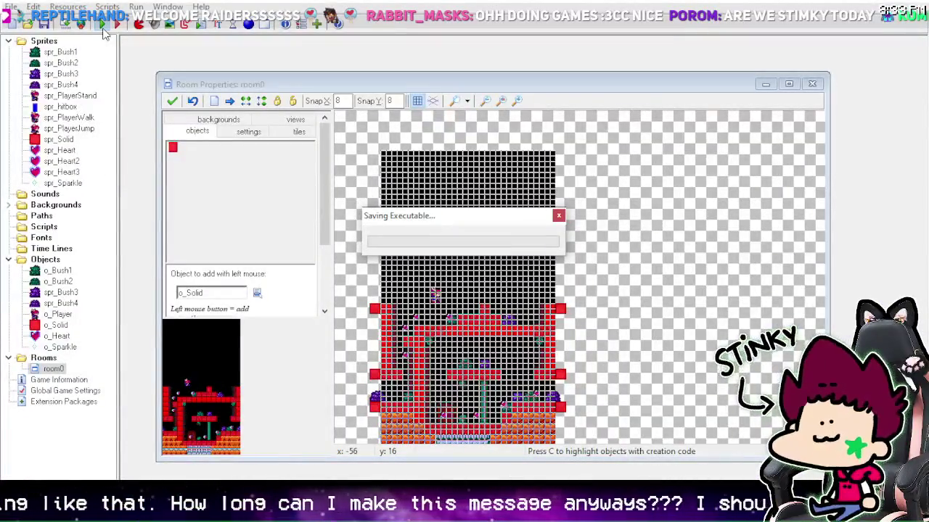
# - Switch to the Paint window showing the heart sprite sheet
pyautogui.hotkey('alt', 'Tab')
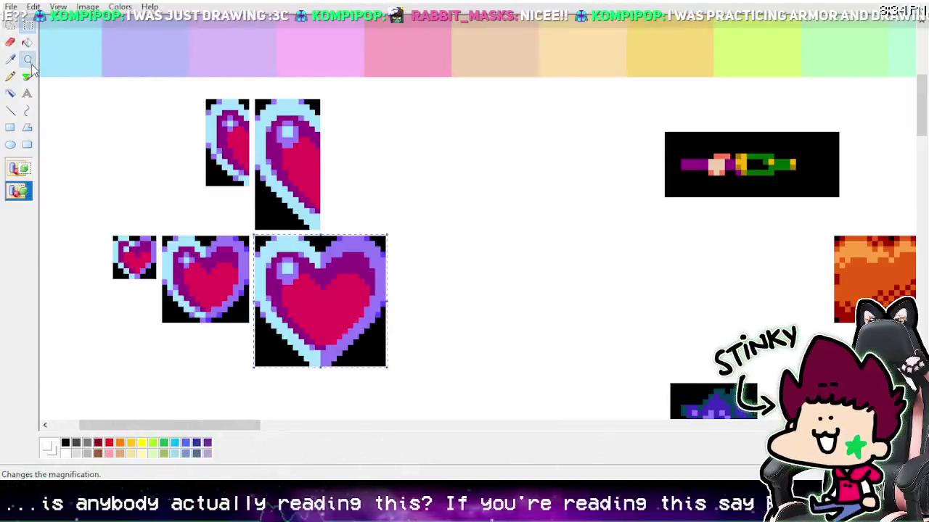
# - Zoom the Paint sprite sheet out to 100%, then return to Game Maker and run room0 again
pyautogui.click(28, 59)
pyautogui.click(207, 120)
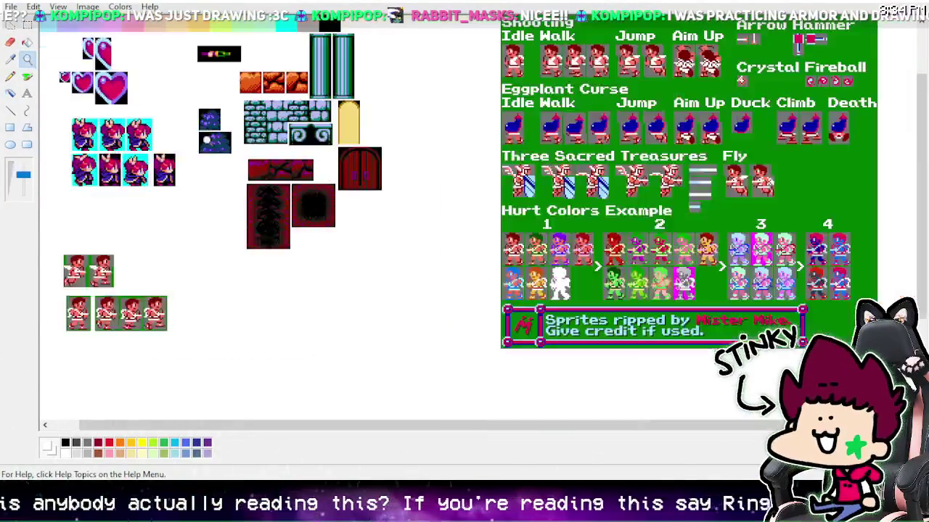
pyautogui.scroll(2, 268, 242)
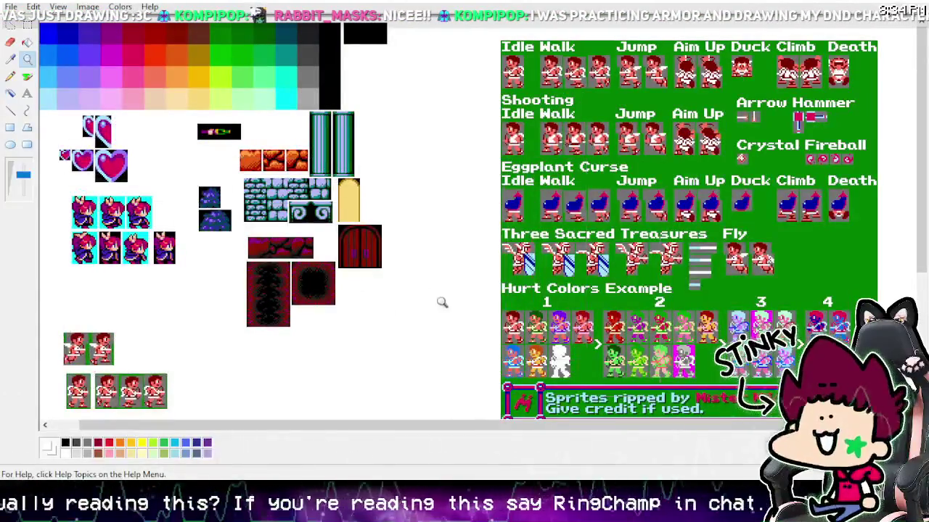
pyautogui.click(29, 27)
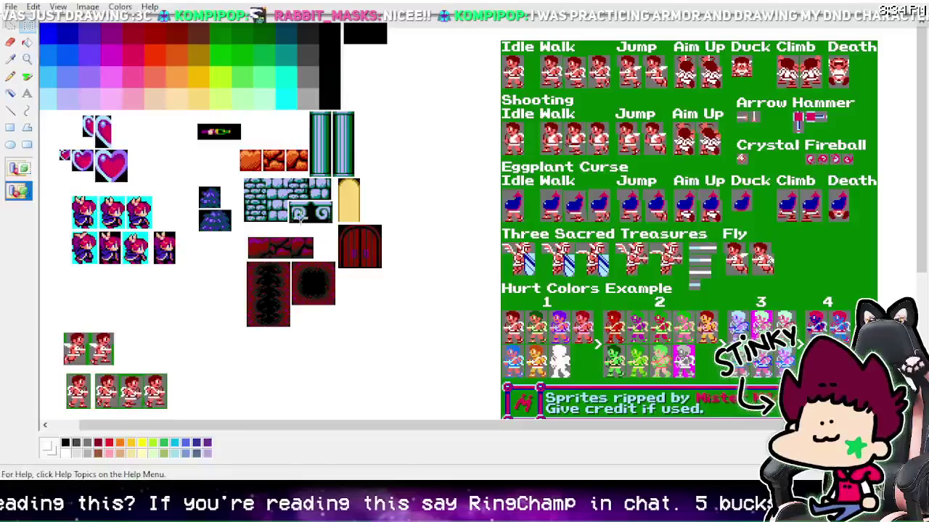
pyautogui.moveTo(439, 425); pyautogui.dragTo(402, 428)
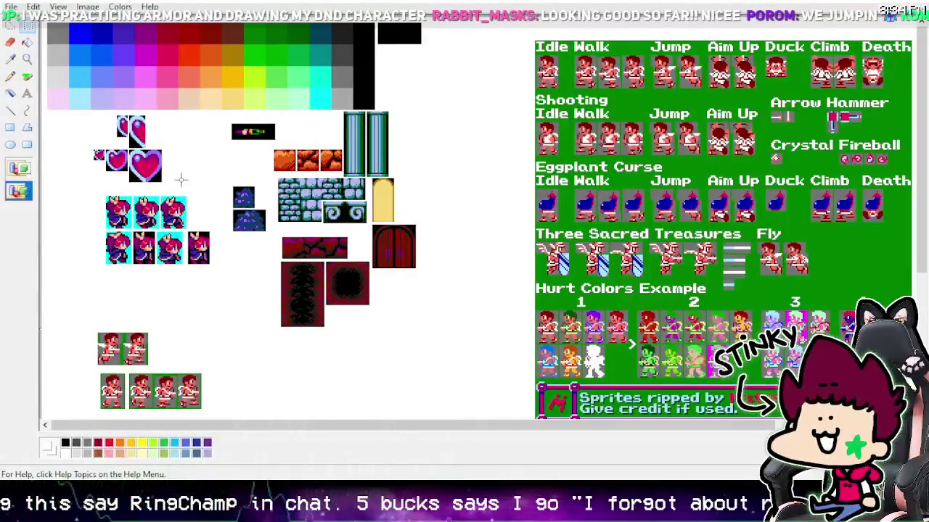
pyautogui.hotkey('alt', 'Tab')
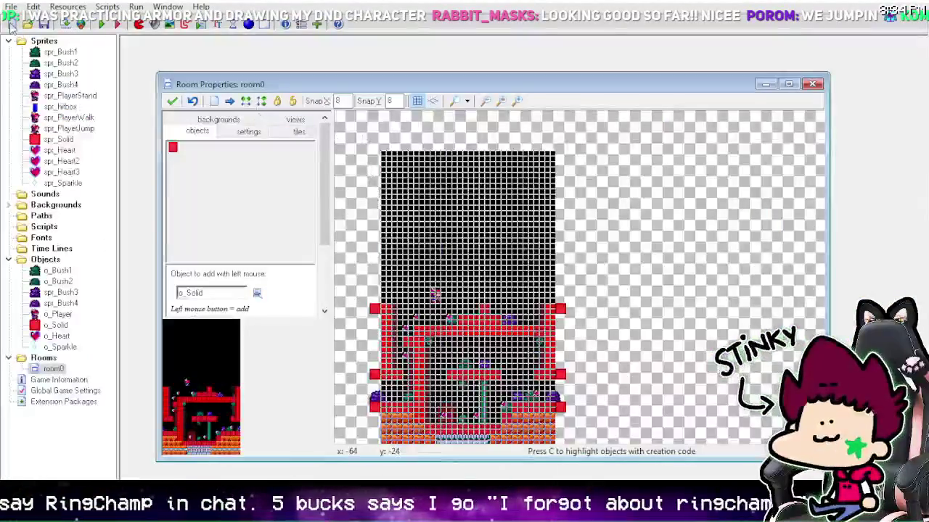
pyautogui.click(102, 24)
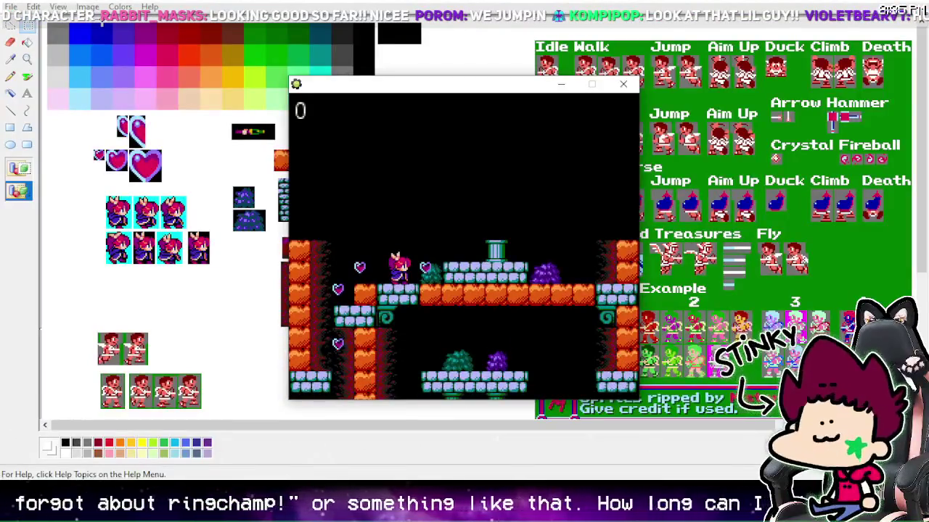
# - Run left and right through the shafts collecting hearts until the counter reads 8, then jump beside the door
pyautogui.press('Right')
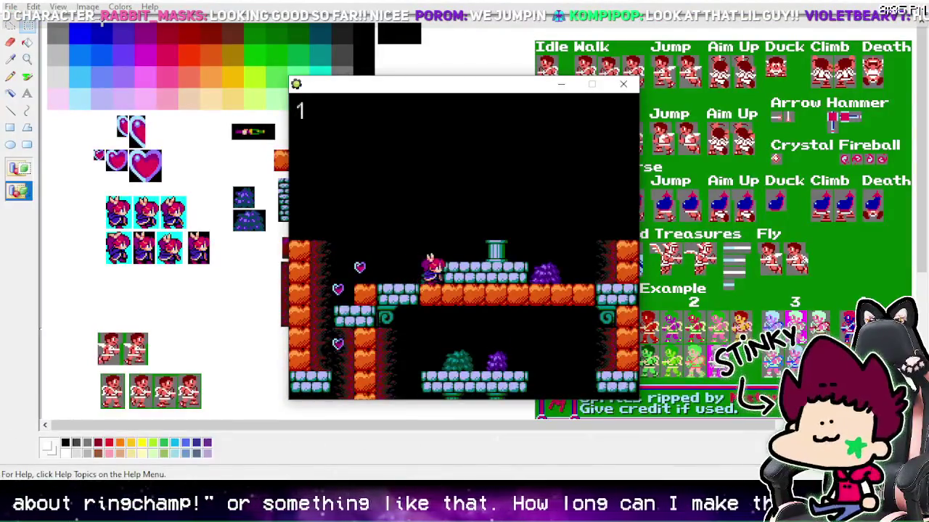
pyautogui.press('Left')
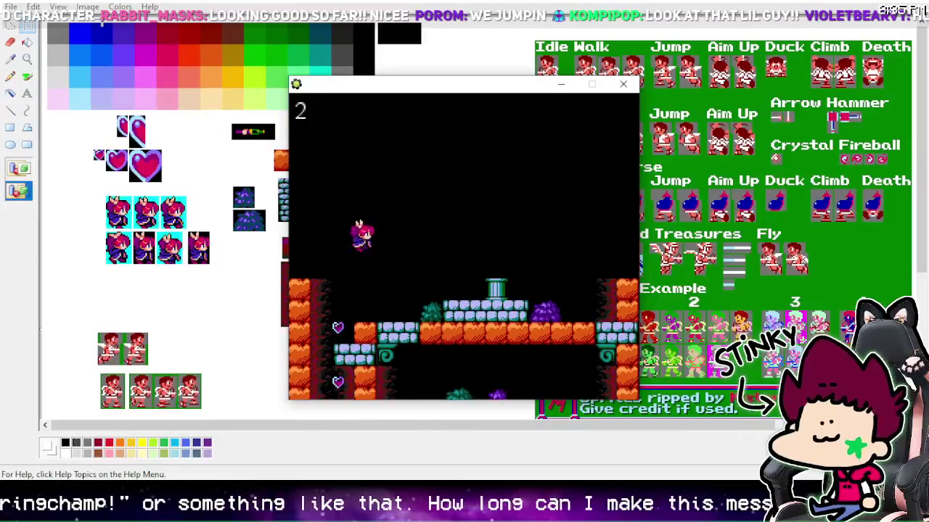
pyautogui.press('Left')
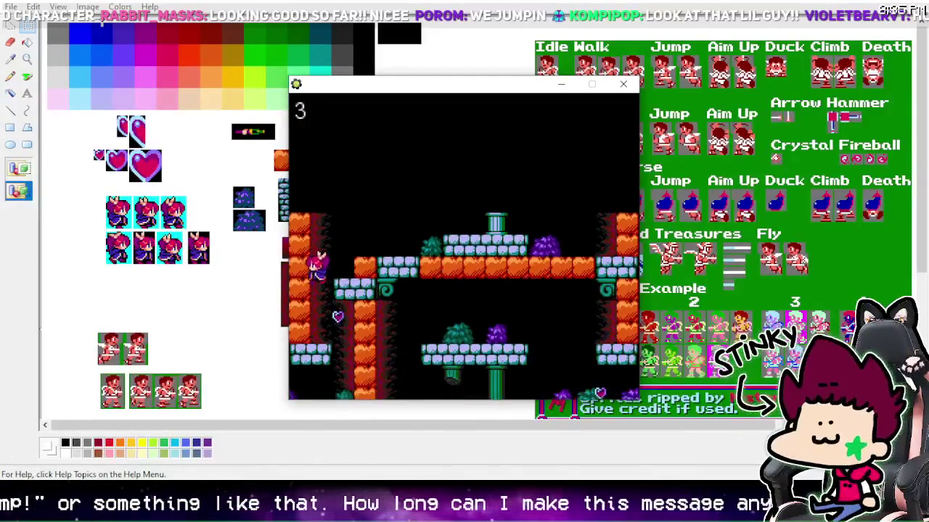
pyautogui.press('Left')
pyautogui.press('Left')
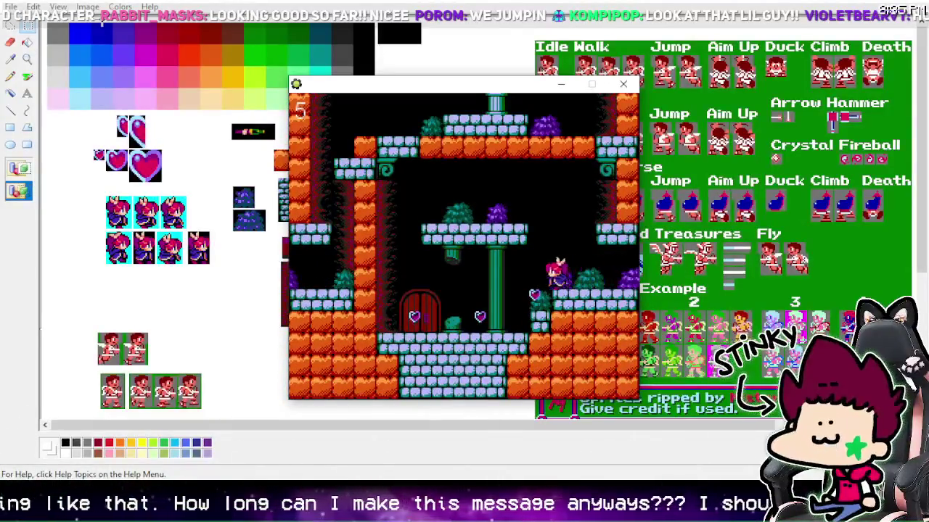
pyautogui.press('Left')
pyautogui.press('Right')
pyautogui.press('z')
pyautogui.press('z')
pyautogui.press('z')
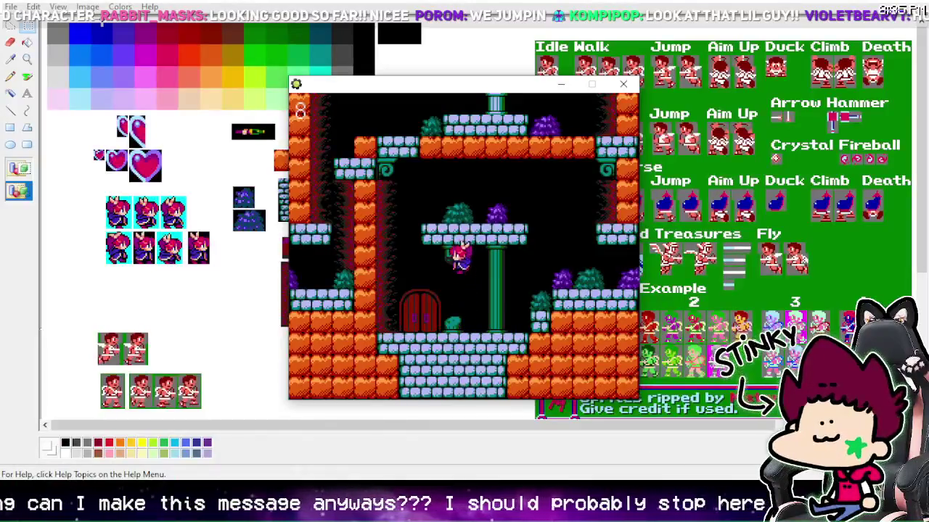
pyautogui.press('z')
pyautogui.press('z')
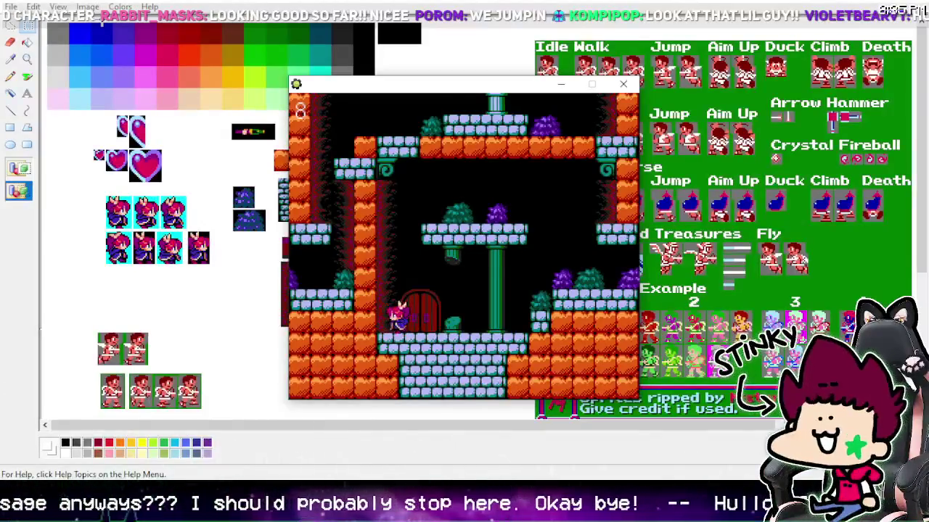
# - Walk the character back and forth past the door, hopping in place
pyautogui.press('Right')
pyautogui.press('Left')
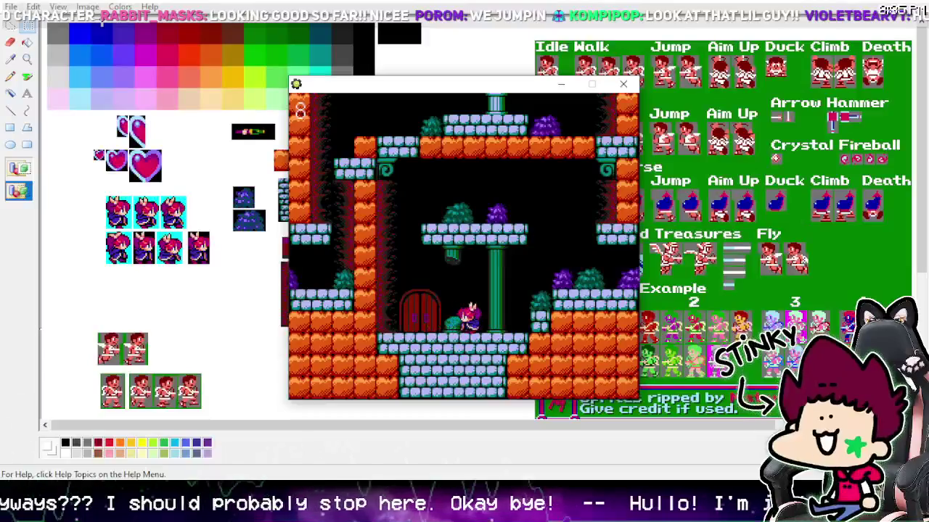
pyautogui.press('Right')
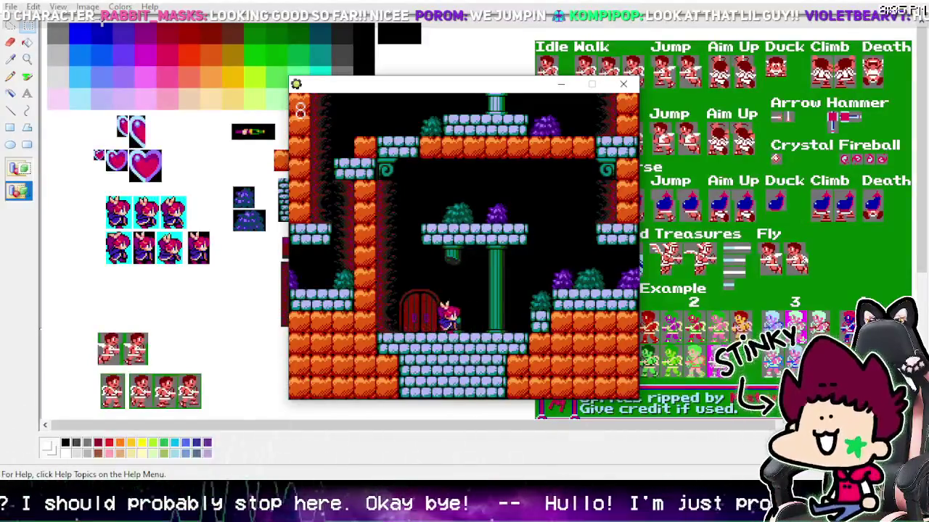
pyautogui.press('Right')
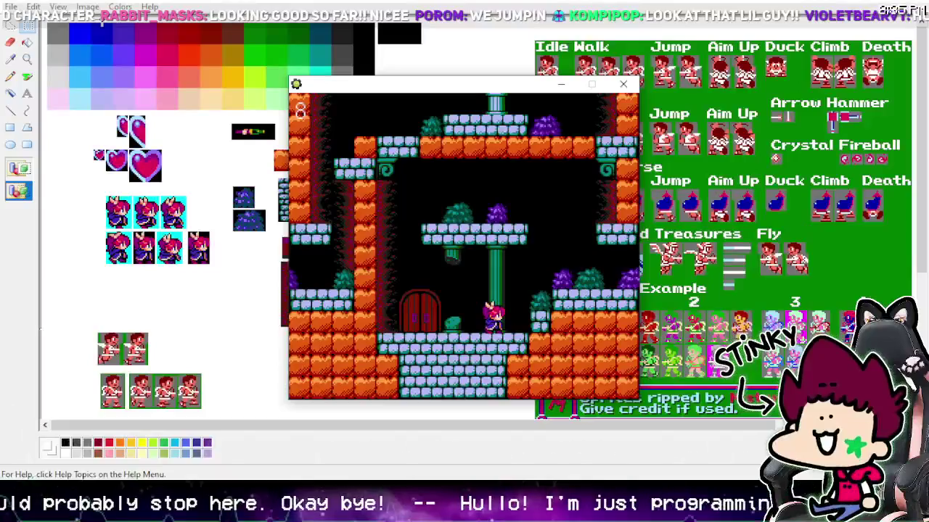
pyautogui.press('Left')
pyautogui.press('z')
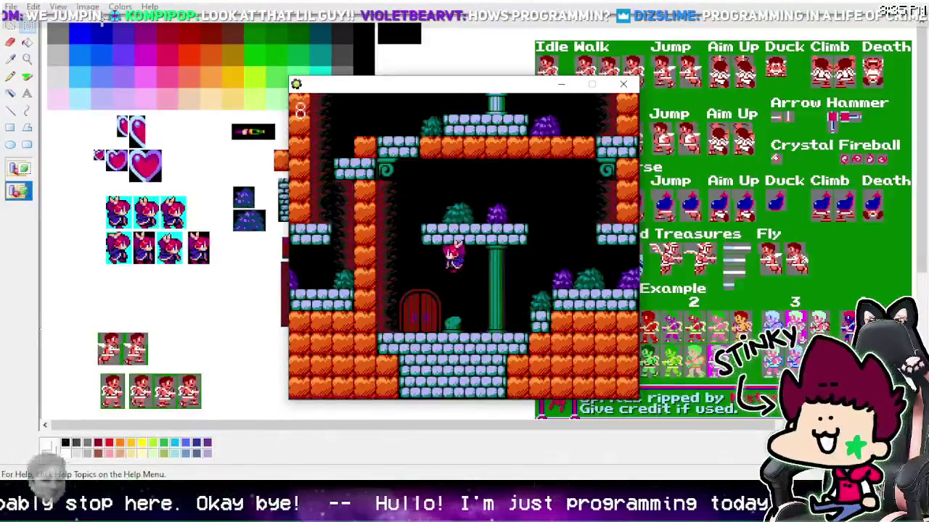
pyautogui.press('z')
pyautogui.press('Right')
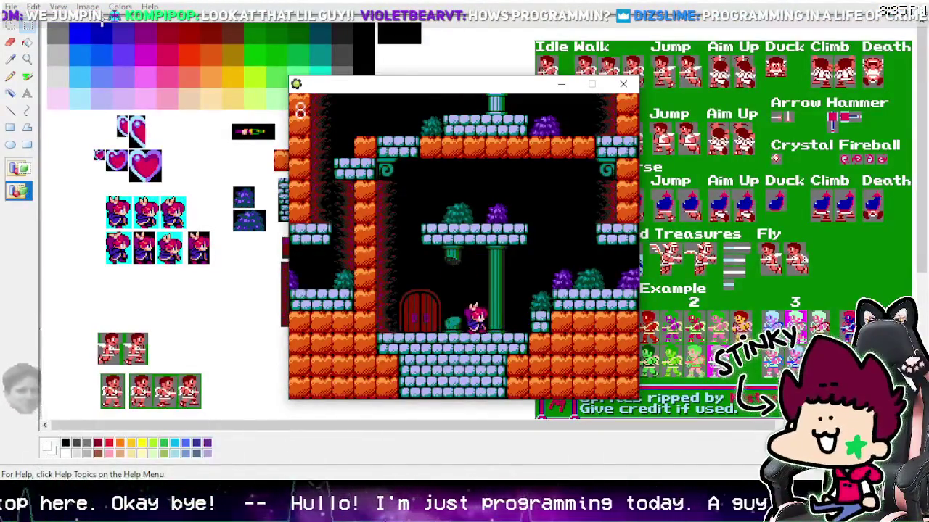
# - Jump onto the right-hand ledge, then up-left onto the middle platform, and walk off its edge to wrap around
pyautogui.press('z')
pyautogui.press('Right')
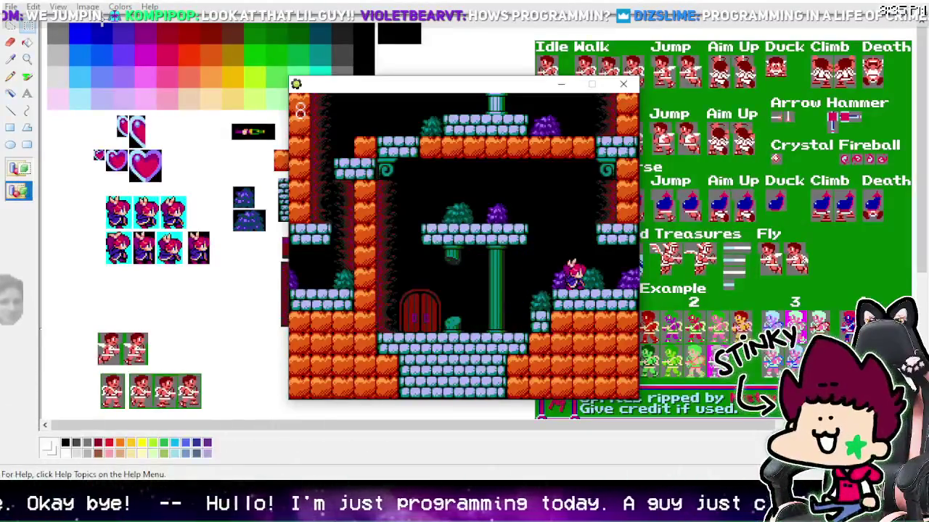
pyautogui.press('z')
pyautogui.press('Left')
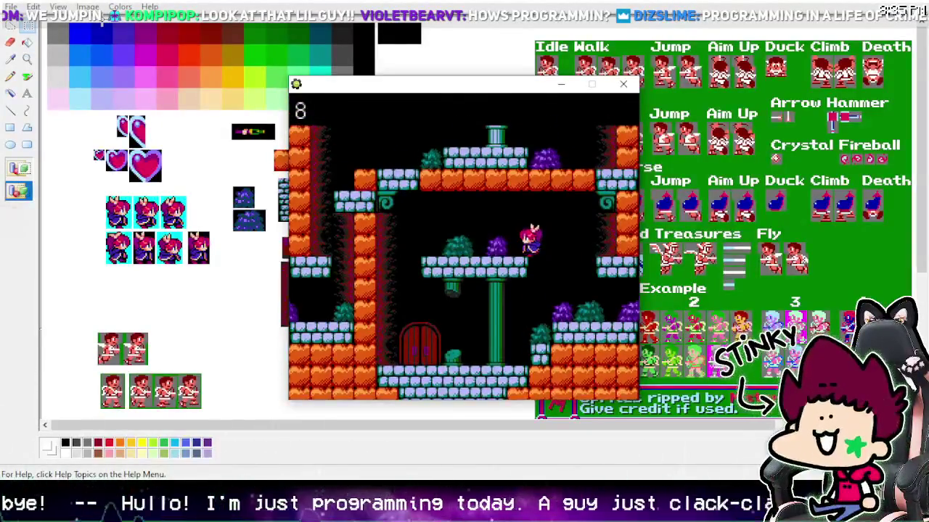
pyautogui.press('Left')
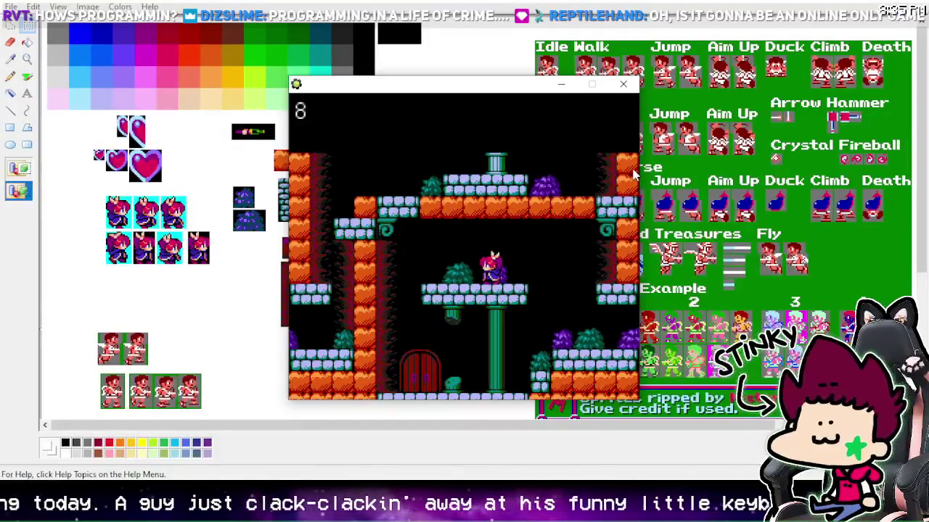
pyautogui.press('Right')
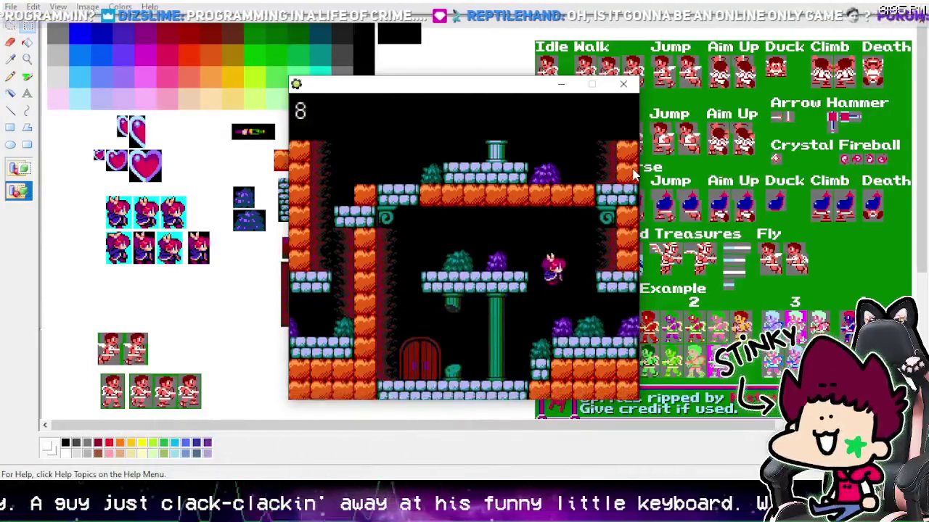
pyautogui.press('Right')
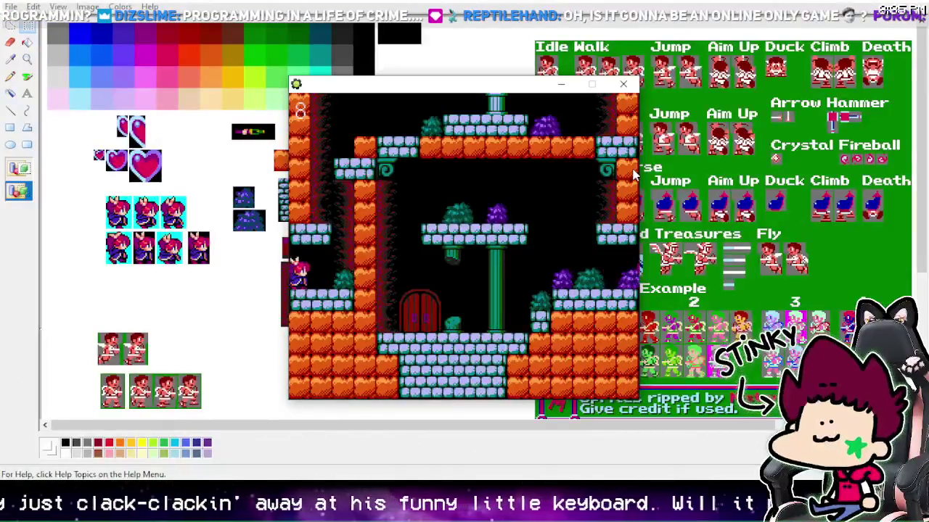
# - Climb along the pillar, wrap across the room edge, and drop off the pillar top
pyautogui.press('Right')
pyautogui.press('Up')
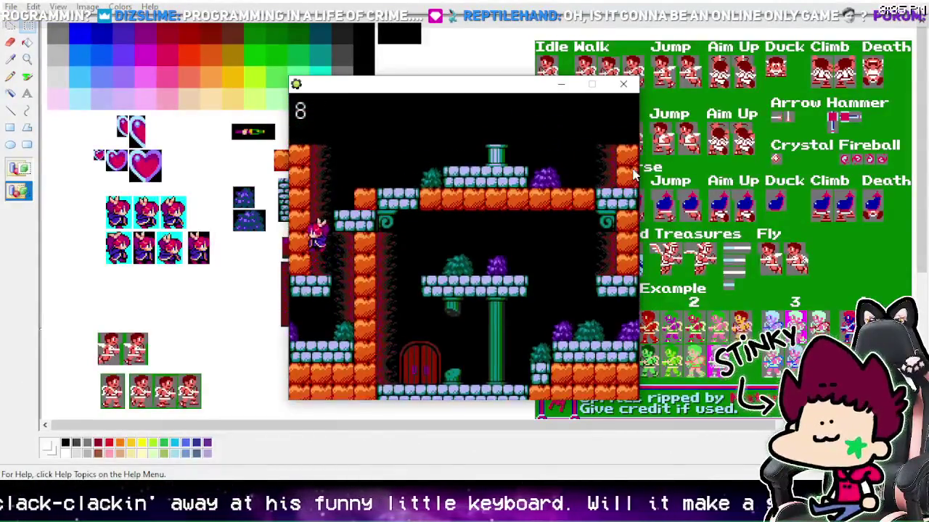
pyautogui.press('Up')
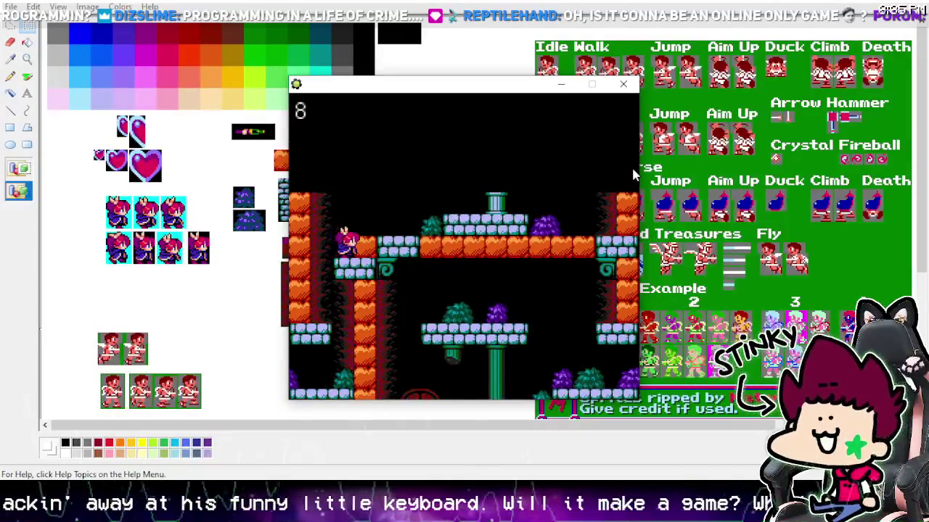
pyautogui.press('Left')
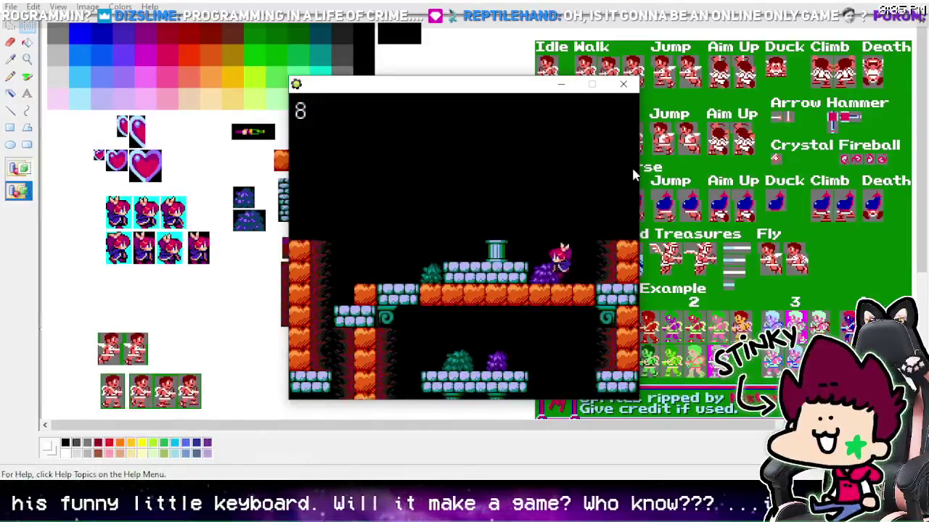
pyautogui.press('Up')
pyautogui.press('Left')
pyautogui.press('Left')
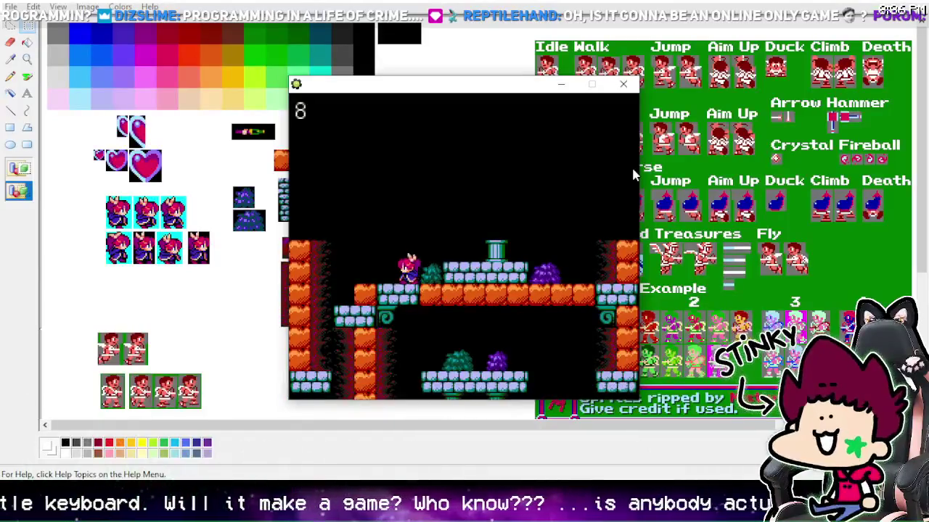
pyautogui.press('Left')
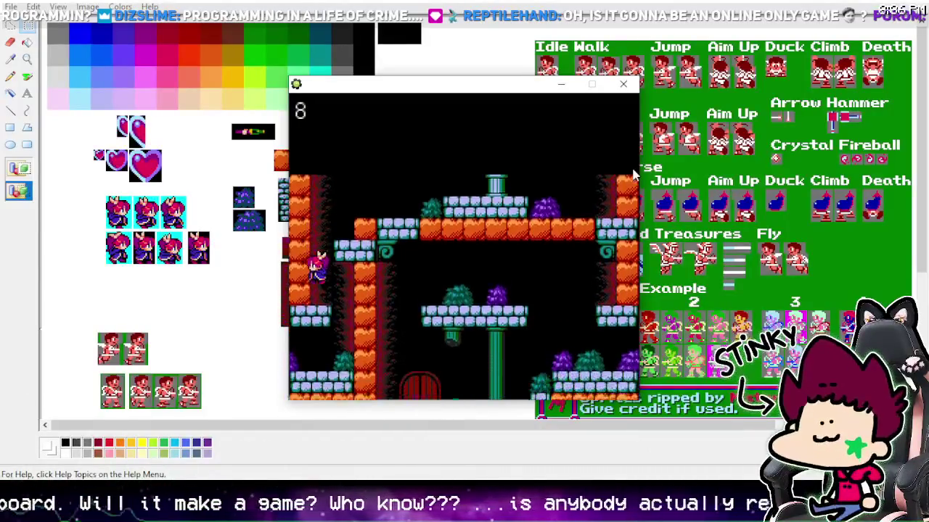
# - Shuffle along the lower ledge, then run left and jump onto the middle platform
pyautogui.press('Right')
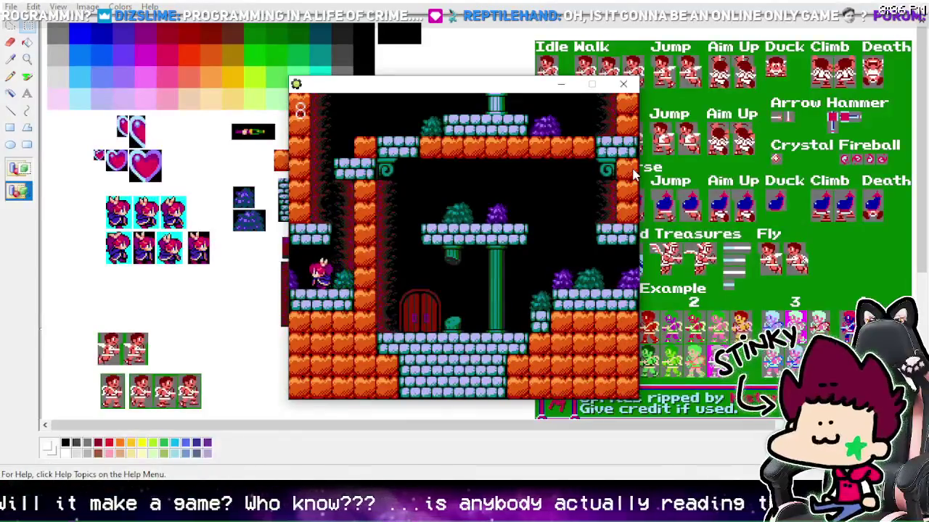
pyautogui.press('Left')
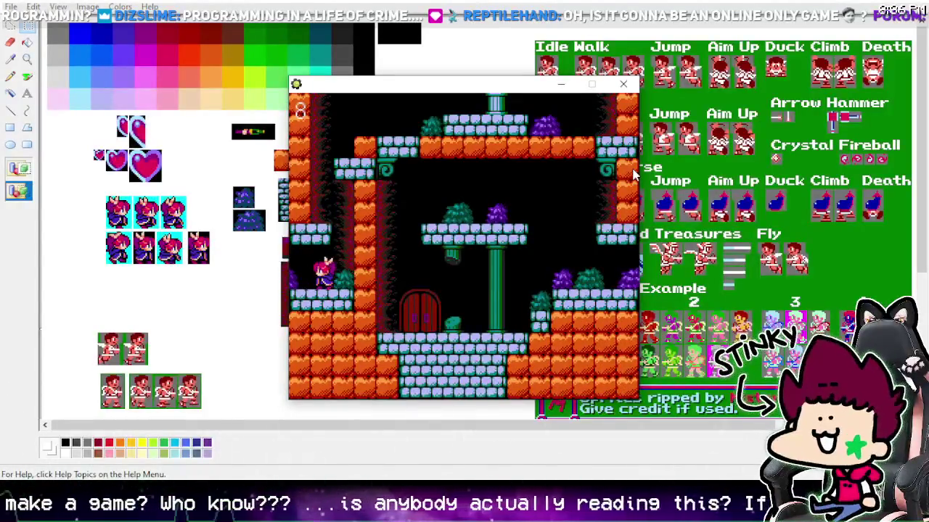
pyautogui.press('Left')
pyautogui.press('Right')
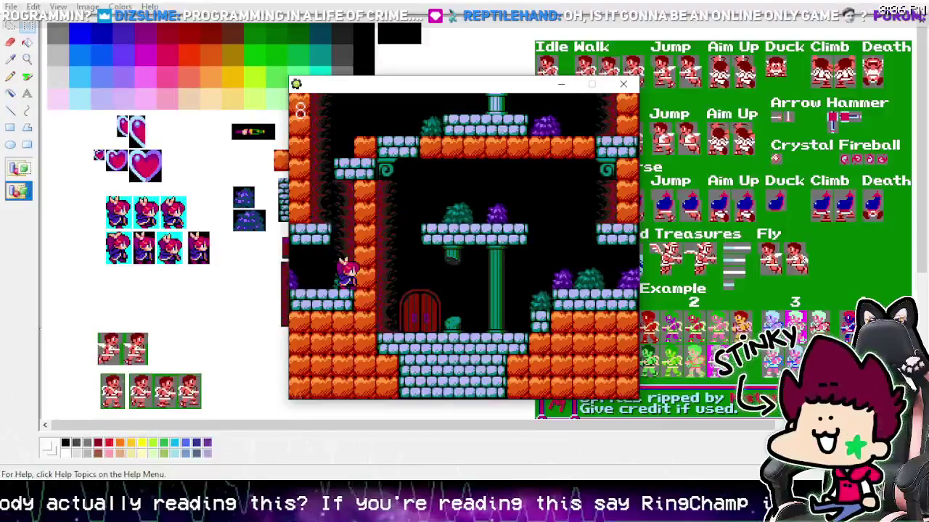
pyautogui.press('Left')
pyautogui.press('Left')
pyautogui.press('z')
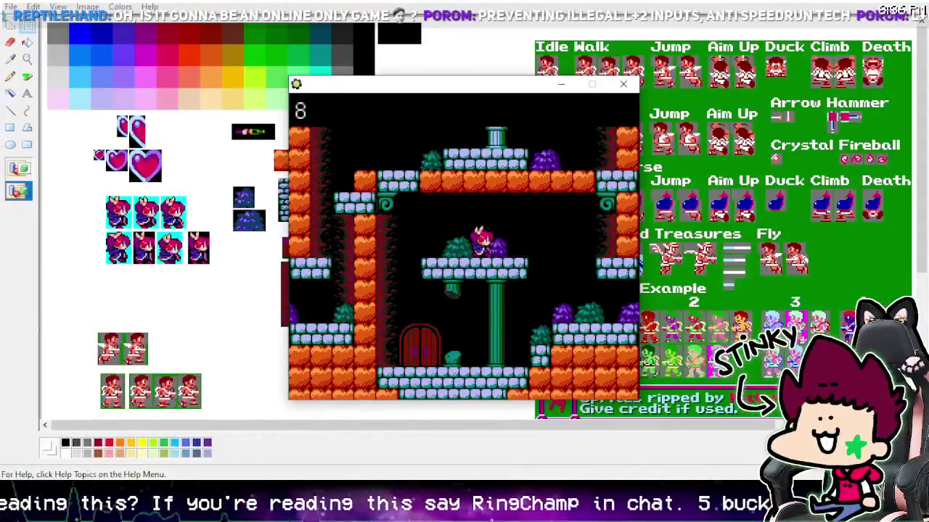
# - Drop from the middle platform to the lower floor and jump right onto the right-hand ledge
pyautogui.press('Left')
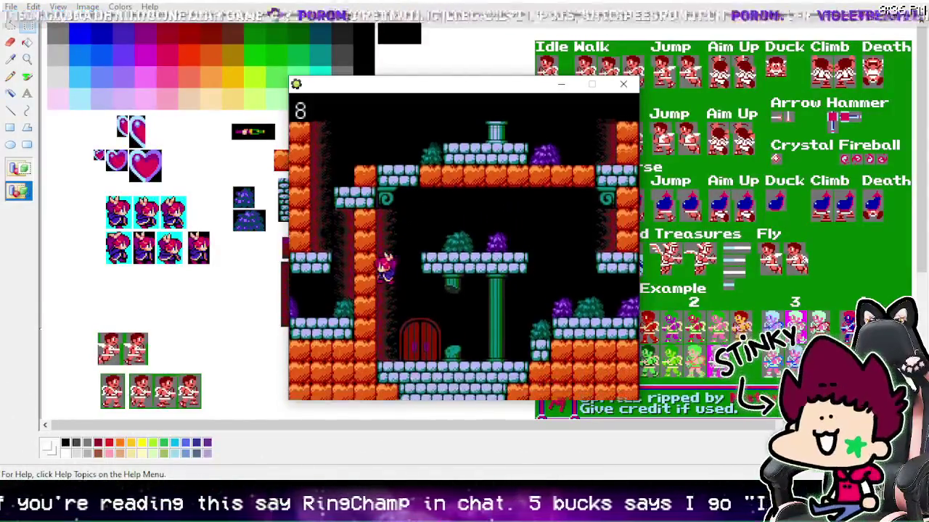
pyautogui.press('Right')
pyautogui.press('z')
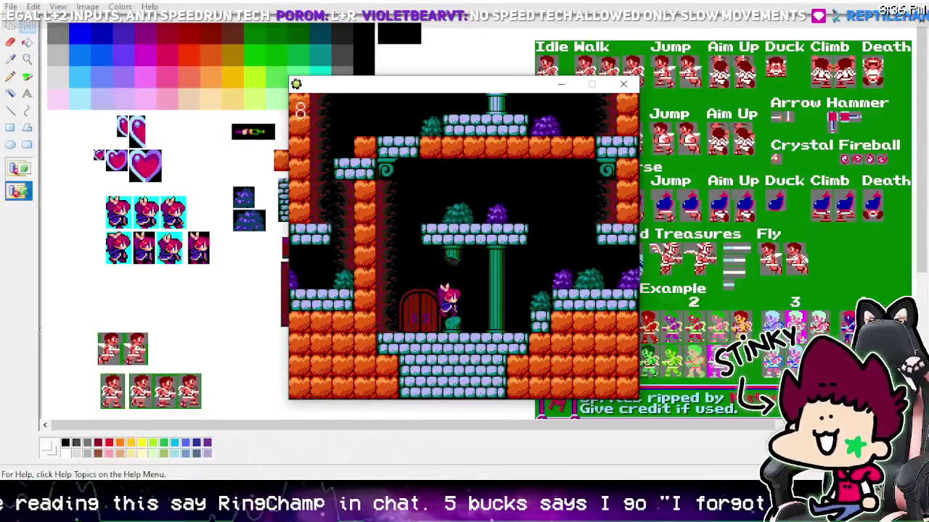
pyautogui.press('z')
pyautogui.press('Right')
pyautogui.press('Right')
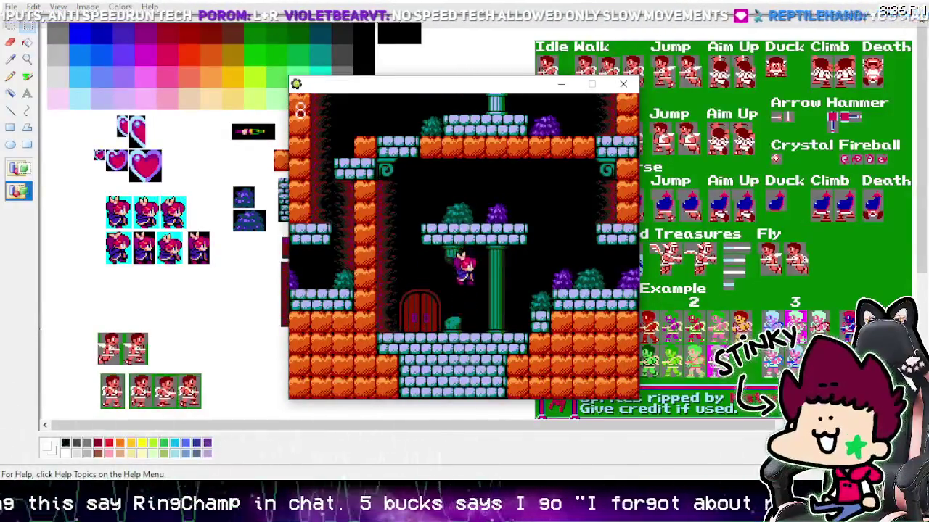
pyautogui.press('z')
pyautogui.press('Right')
pyautogui.press('z')
pyautogui.press('z')
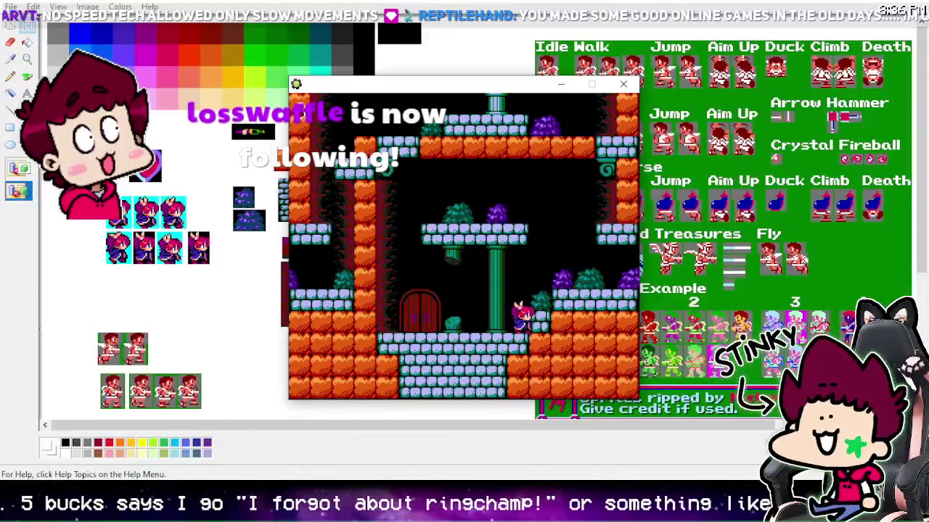
pyautogui.press('z')
pyautogui.press('Right')
pyautogui.press('Right')
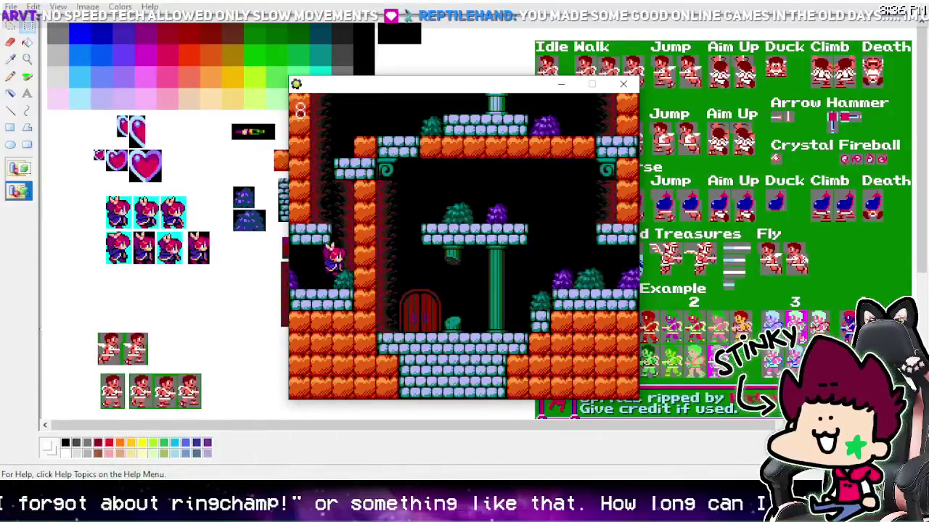
# - Climb the left wall, run right along the ledge into the left shaft, and jump onto the middle platform
pyautogui.press('z')
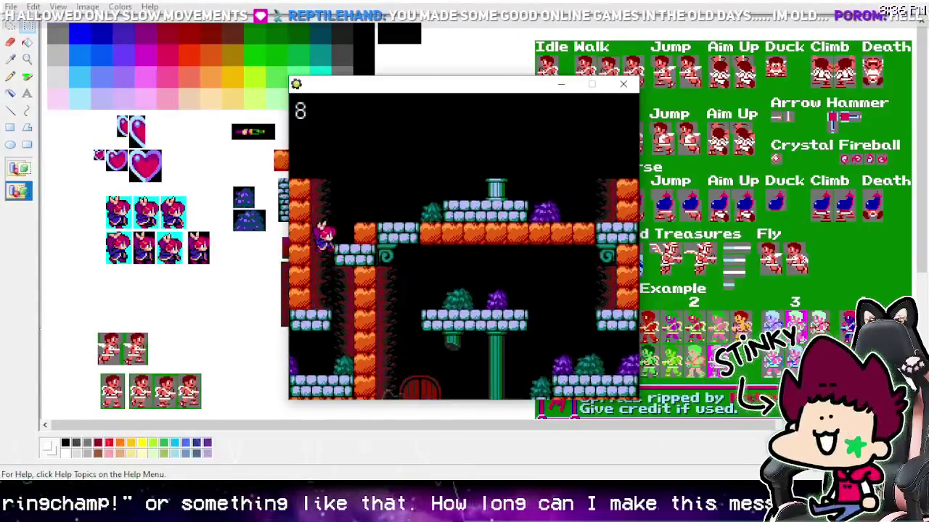
pyautogui.press('z')
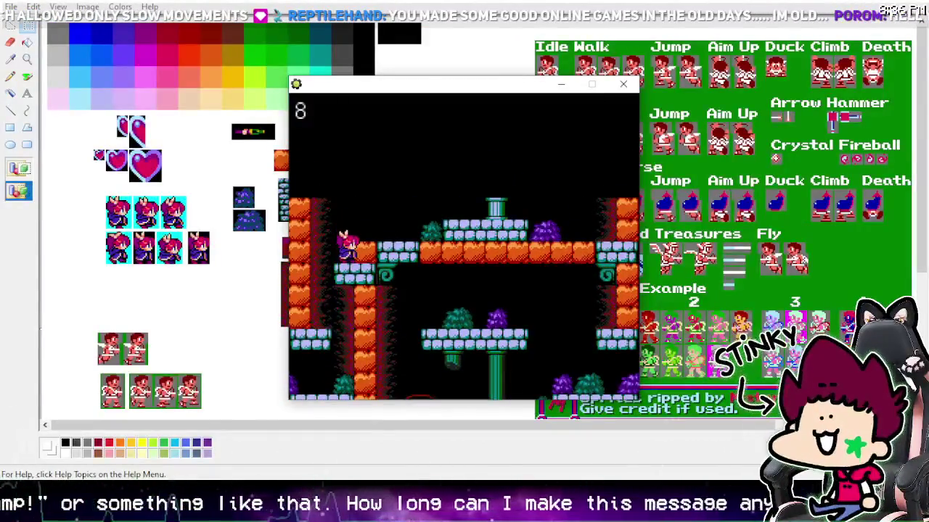
pyautogui.press('Right')
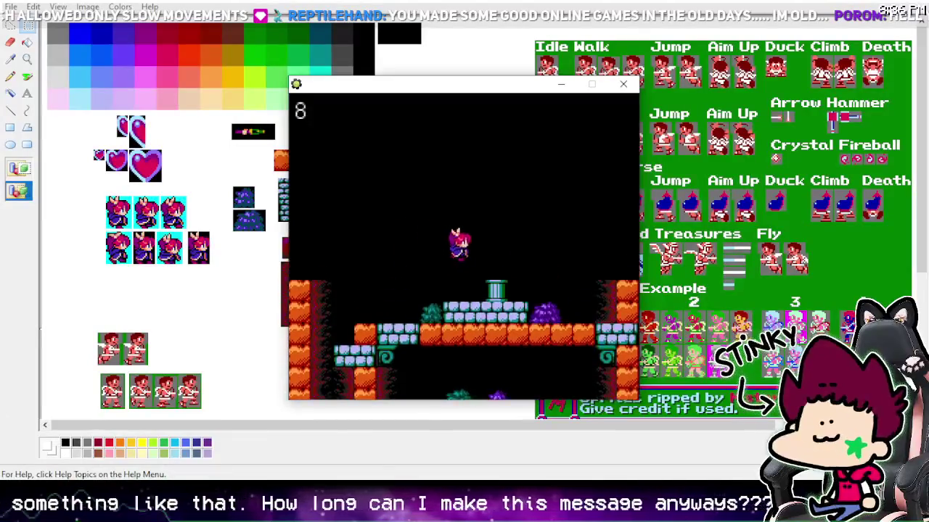
pyautogui.press('Right')
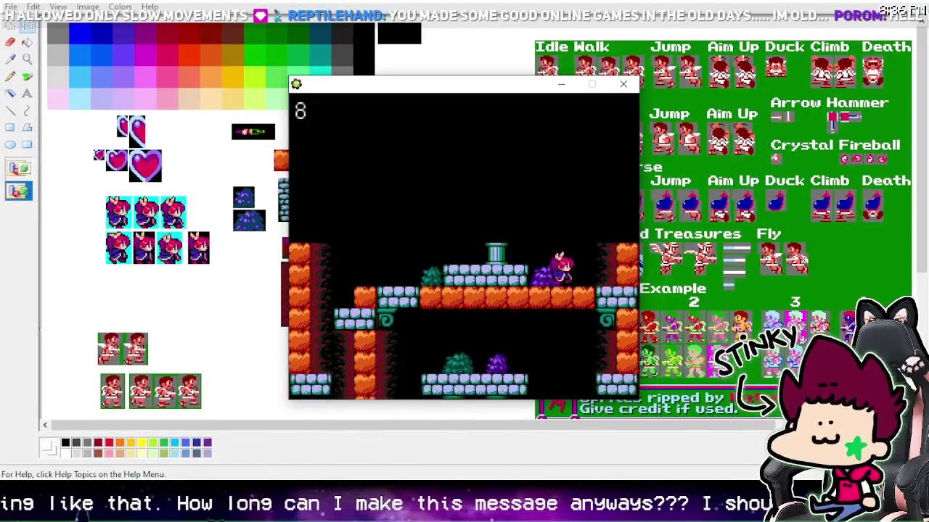
pyautogui.press('Right')
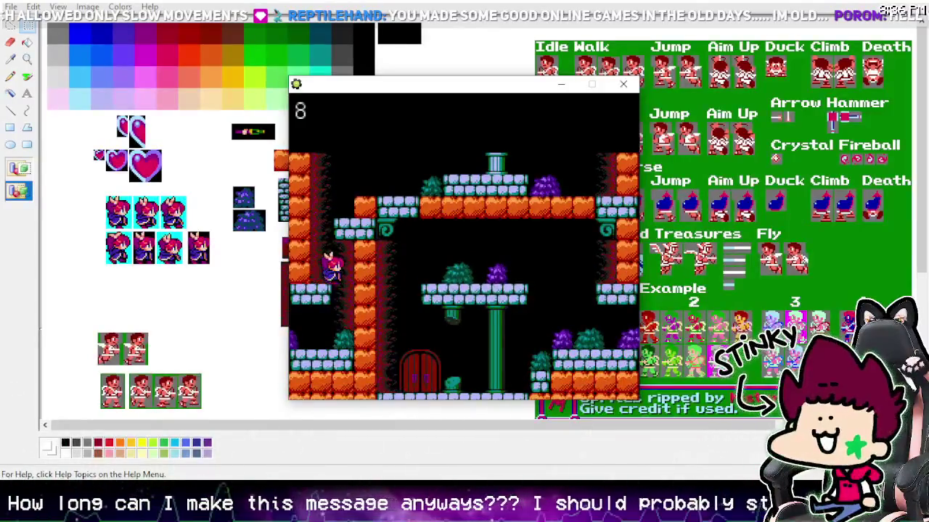
pyautogui.press('Left')
pyautogui.press('Left')
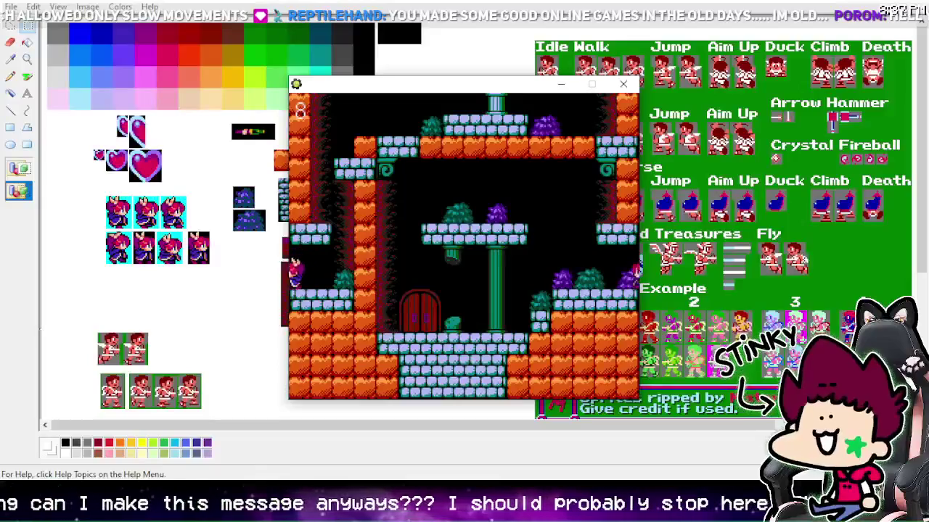
pyautogui.press('Up')
# - Cross the middle platform, drop to the floor by the door, and jump toward the right platform
pyautogui.press('Left')
pyautogui.press('Right')
pyautogui.press('Right')
pyautogui.press('Left')
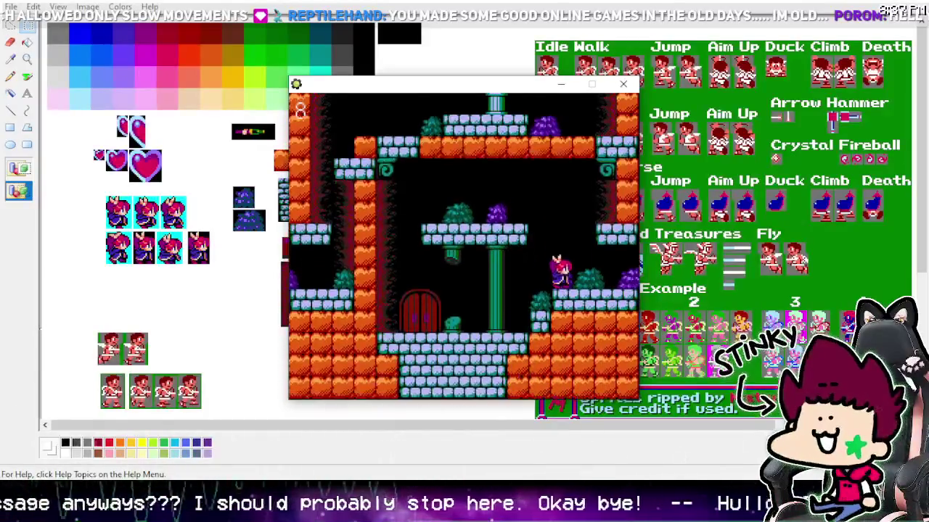
pyautogui.press('Left')
pyautogui.press('z')
pyautogui.press('Right')
pyautogui.press('z')
# - Jump up the left ledges, land on the pillar top, and run right along the upper platform
pyautogui.press('Right')
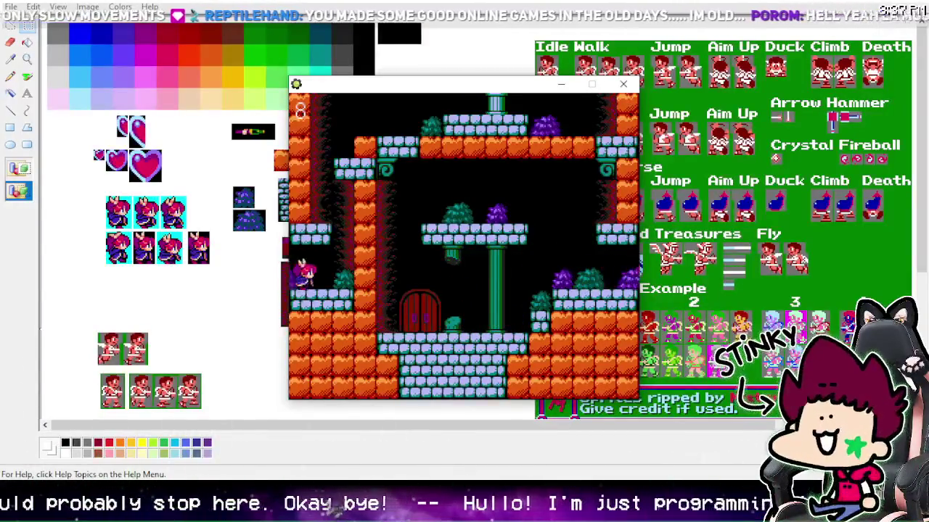
pyautogui.press('z')
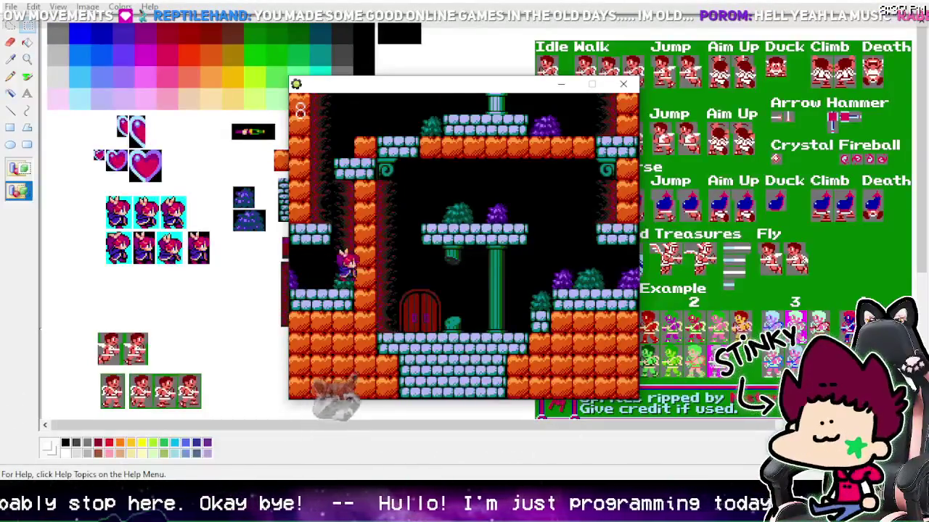
pyautogui.press('z')
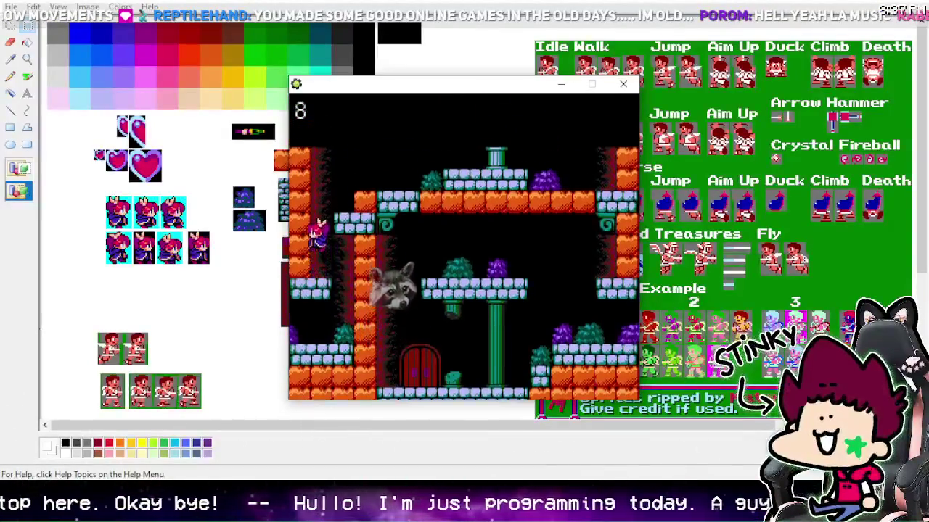
pyautogui.press('Right')
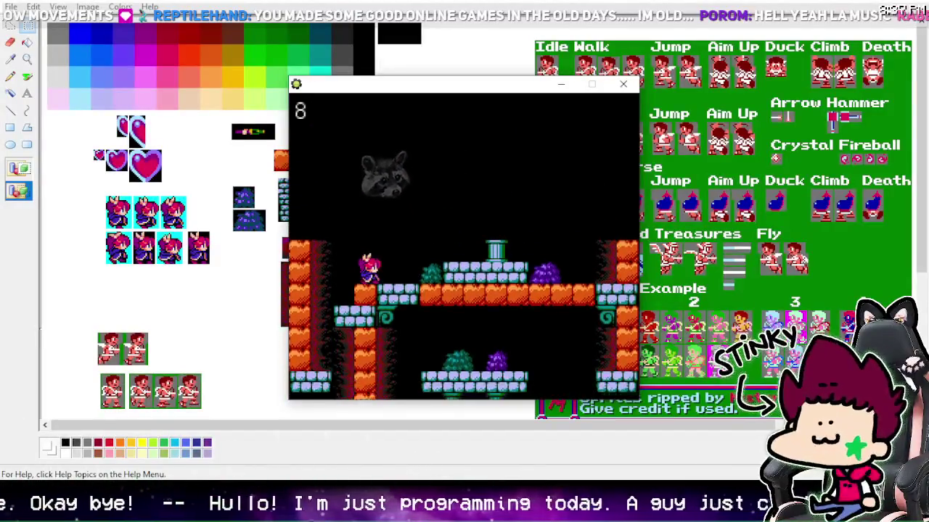
pyautogui.press('Right')
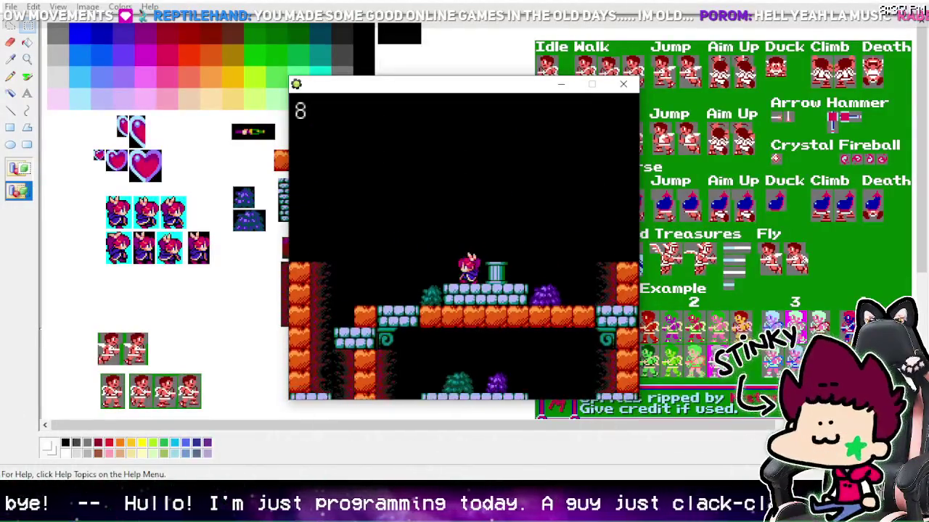
pyautogui.press('Right')
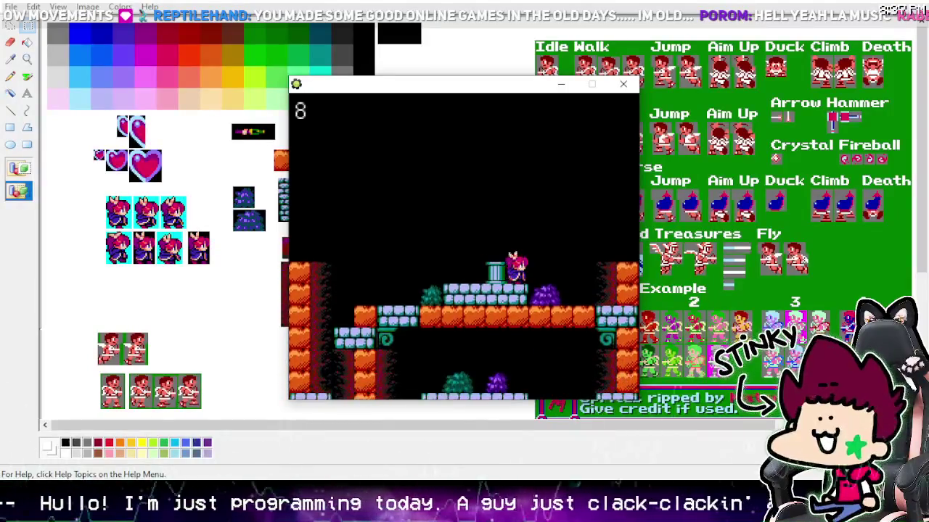
pyautogui.press('Right')
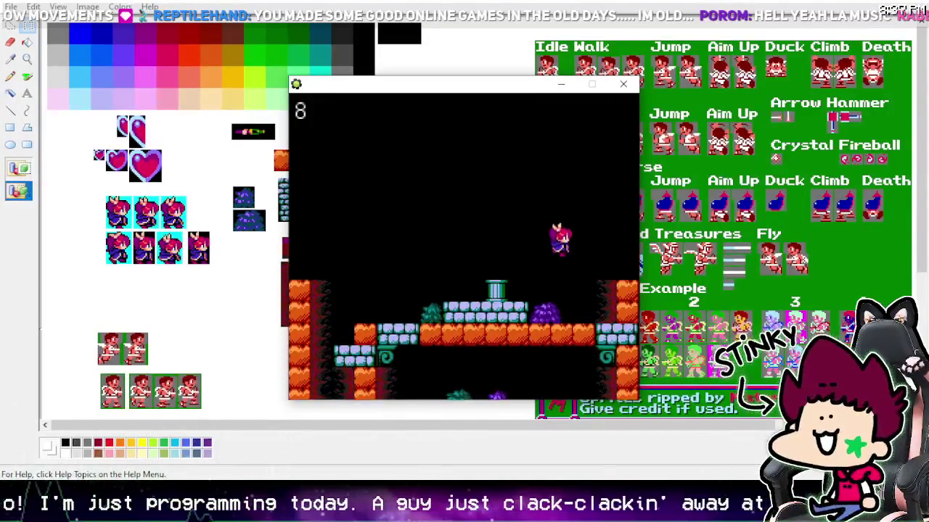
# - Jump toward the right wall and back onto the pillar, then drop down the shaft and wrap left
pyautogui.press('Up')
pyautogui.press('Left')
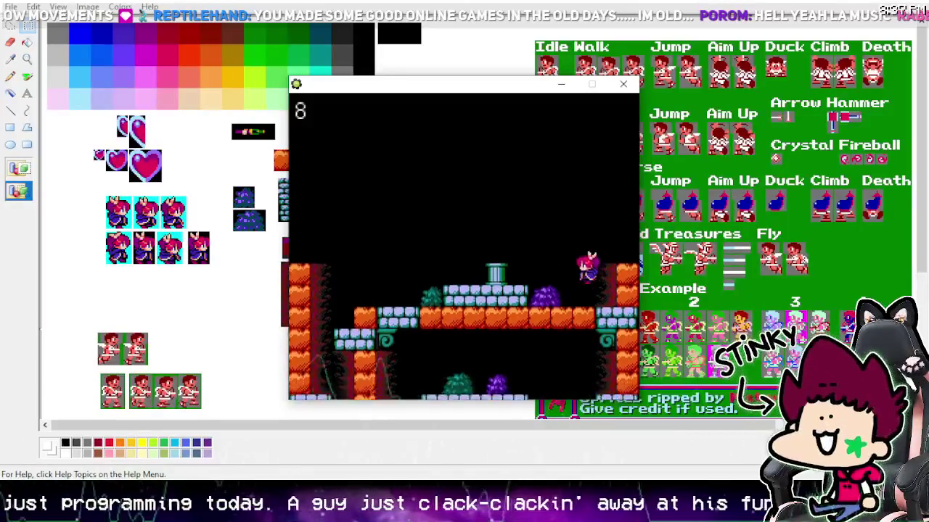
pyautogui.press('Left')
pyautogui.press('Up')
pyautogui.press('Right')
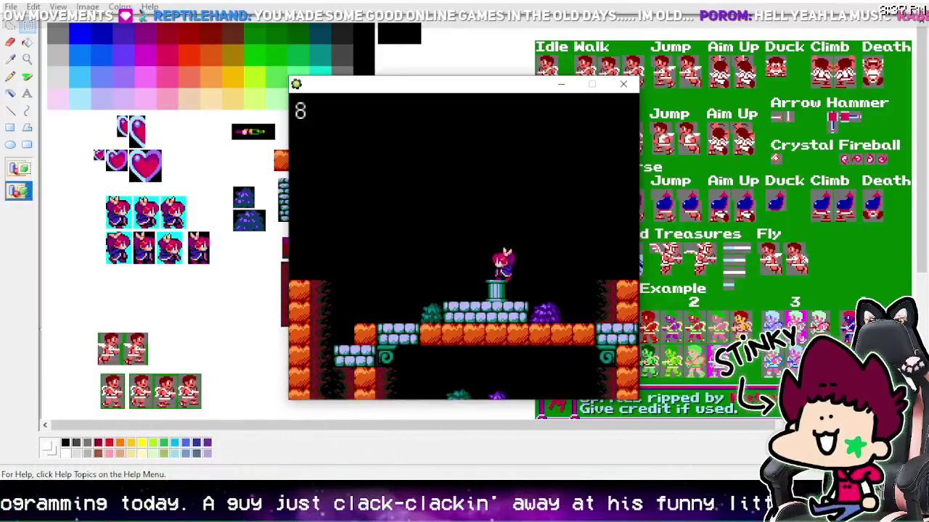
pyautogui.press('Left')
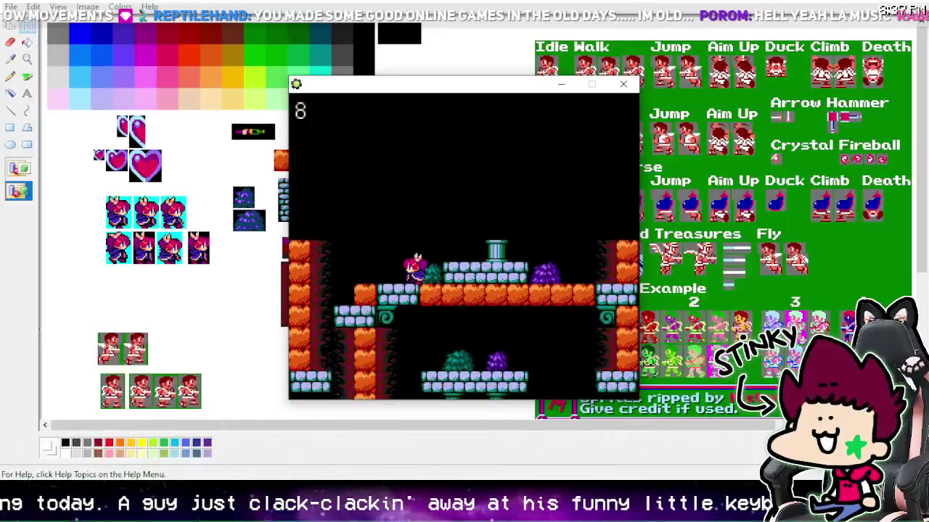
pyautogui.press('Left')
pyautogui.press('Up')
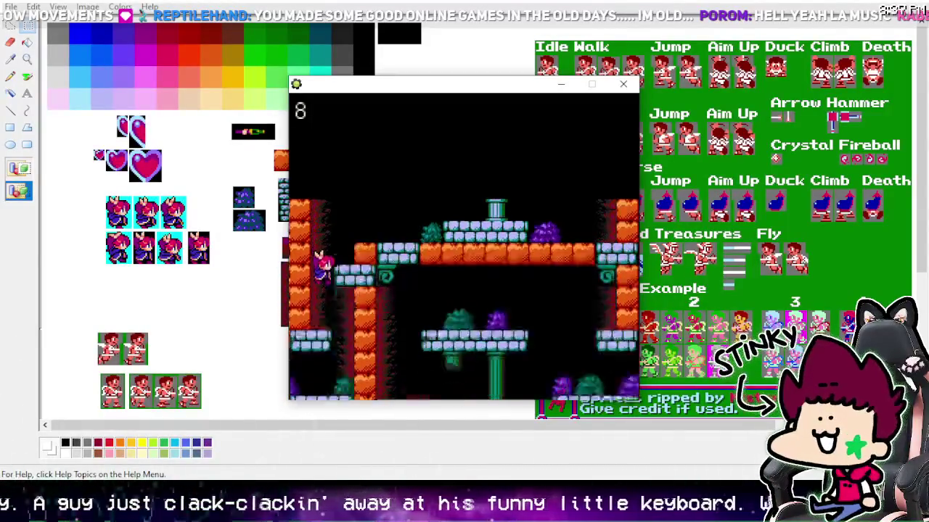
pyautogui.press('Left')
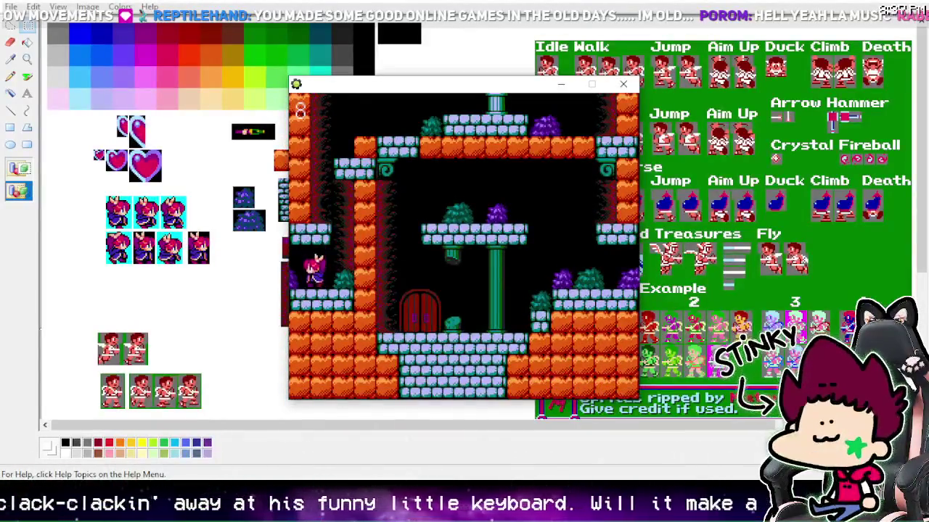
pyautogui.press('Left')
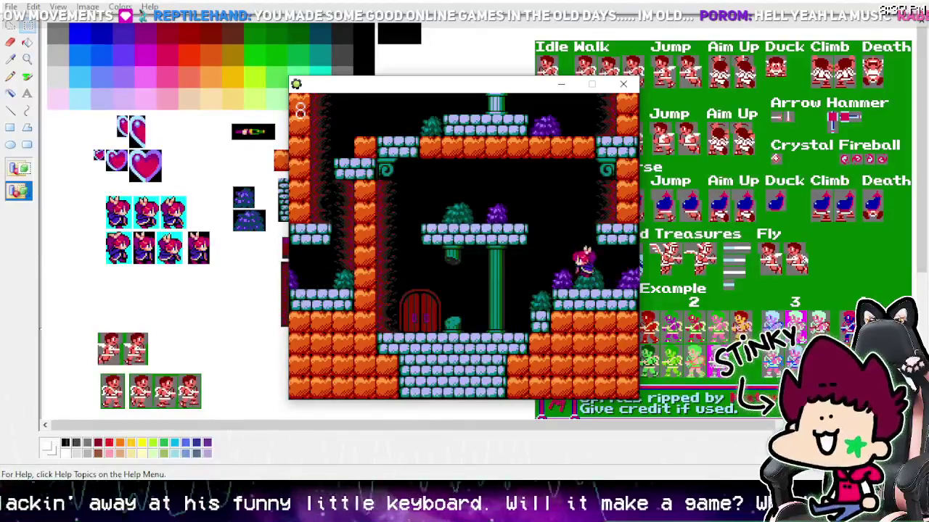
# - Wrap around, cross the middle platform, and drop to the floor, hopping about before the door
pyautogui.press('Up')
pyautogui.press('Left')
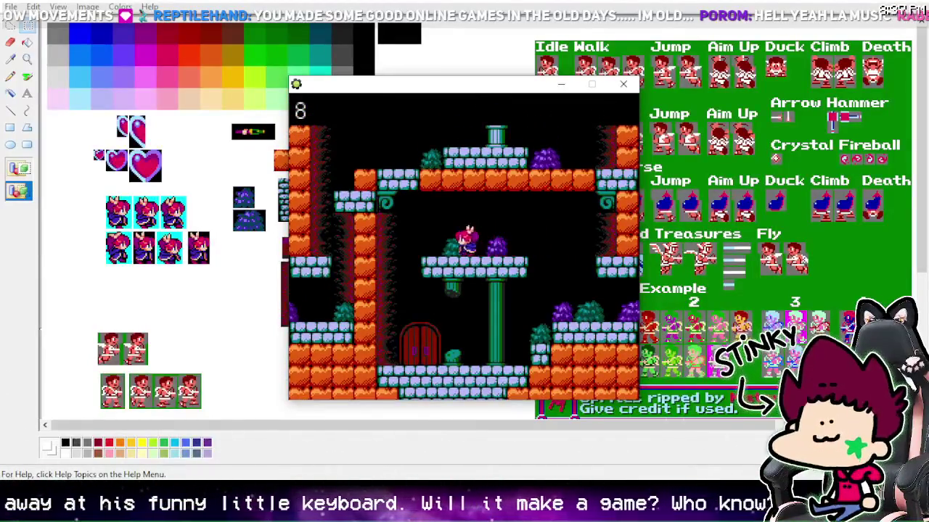
pyautogui.press('Left')
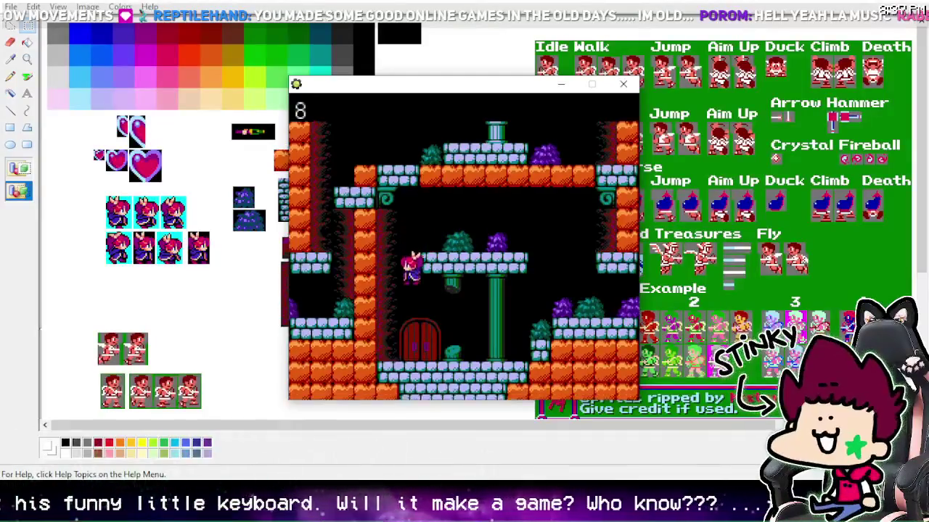
pyautogui.press('Right')
pyautogui.press('Up')
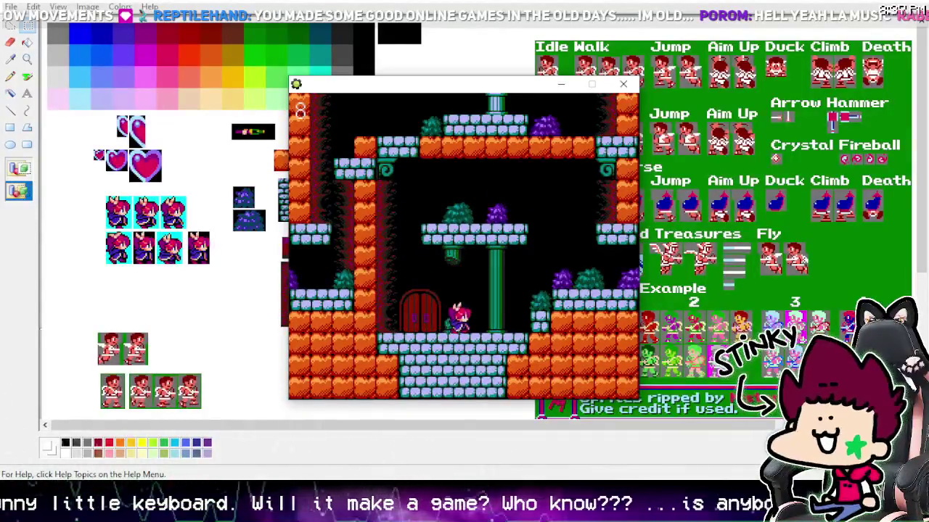
pyautogui.press('Left')
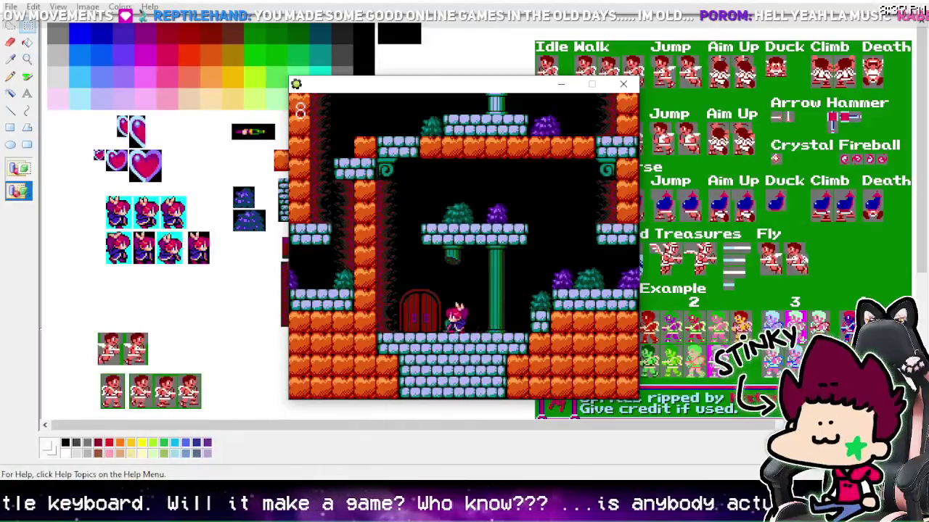
# - Jump onto the right platform, then bounce between the middle platform and the lower right ledge
pyautogui.press('Right')
pyautogui.press('Up')
pyautogui.press('Right')
pyautogui.press('Up')
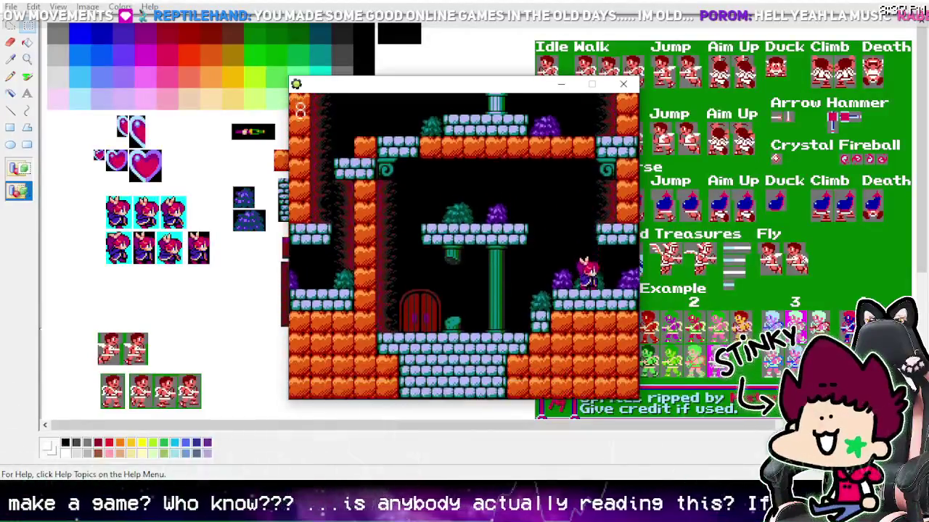
pyautogui.press('Left')
pyautogui.press('Right')
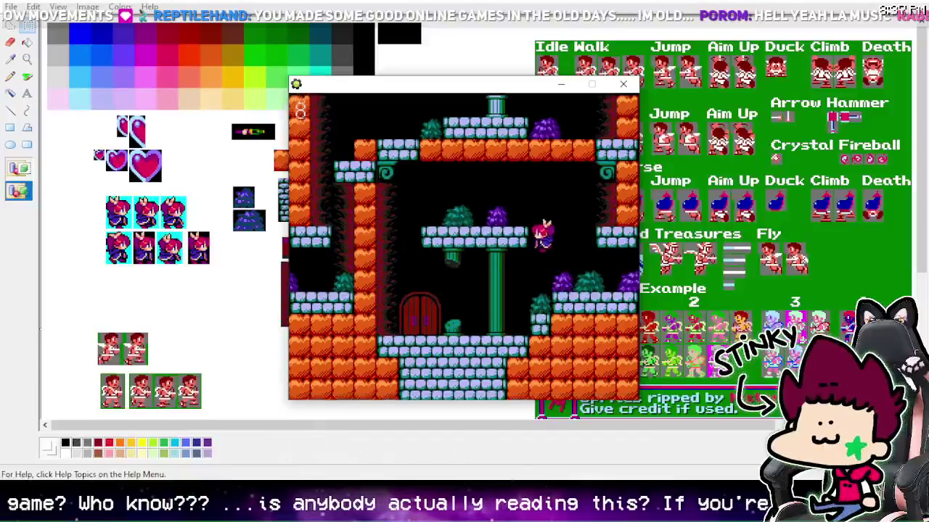
pyautogui.press('Up')
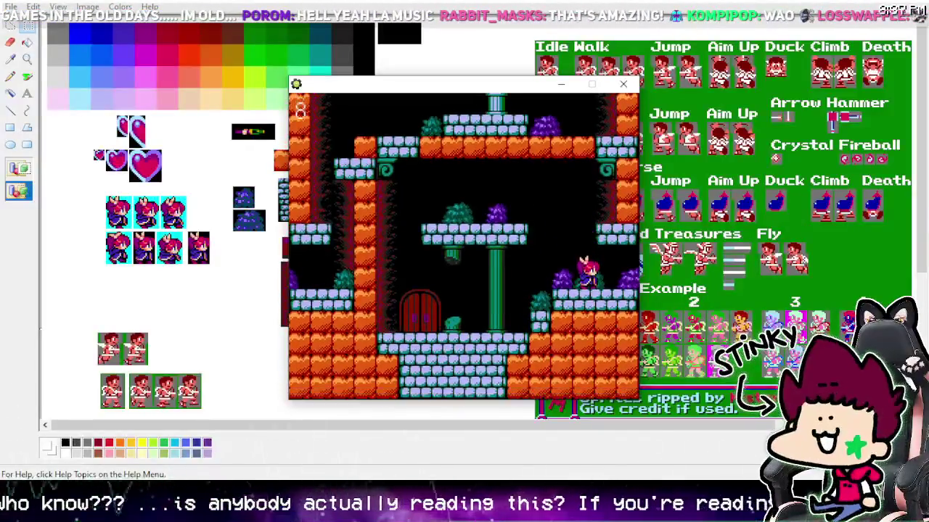
pyautogui.press('Left')
pyautogui.press('Right')
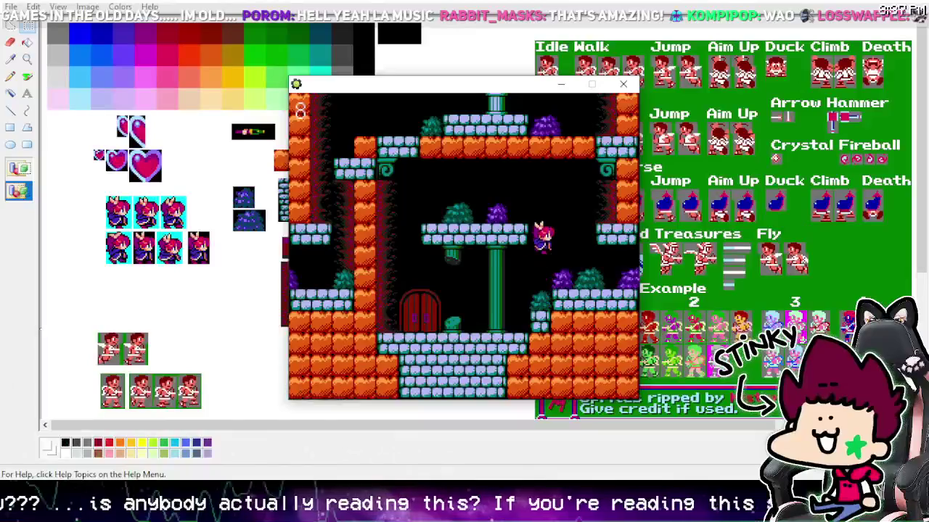
# - Climb the left wall, jump onto the pillar platform, then leap left onto the left platform
pyautogui.press('Right')
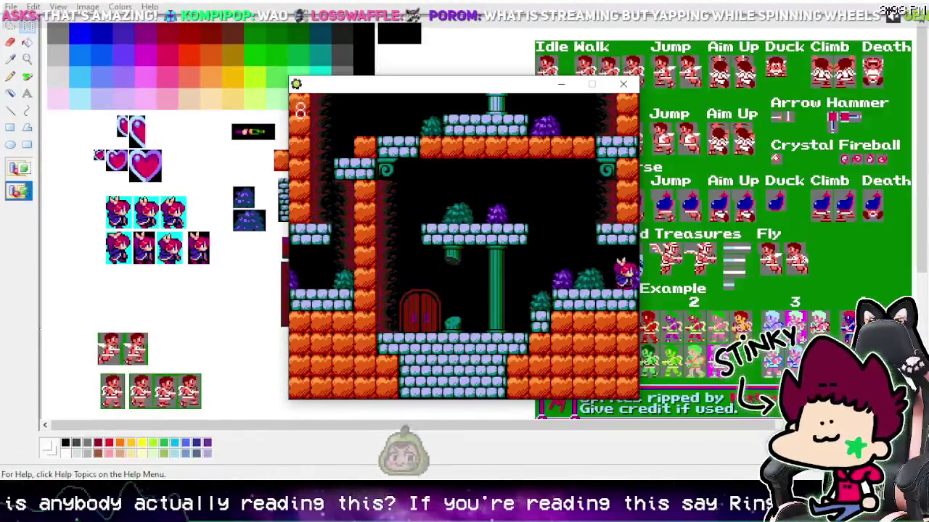
pyautogui.press('Up')
pyautogui.press('Up')
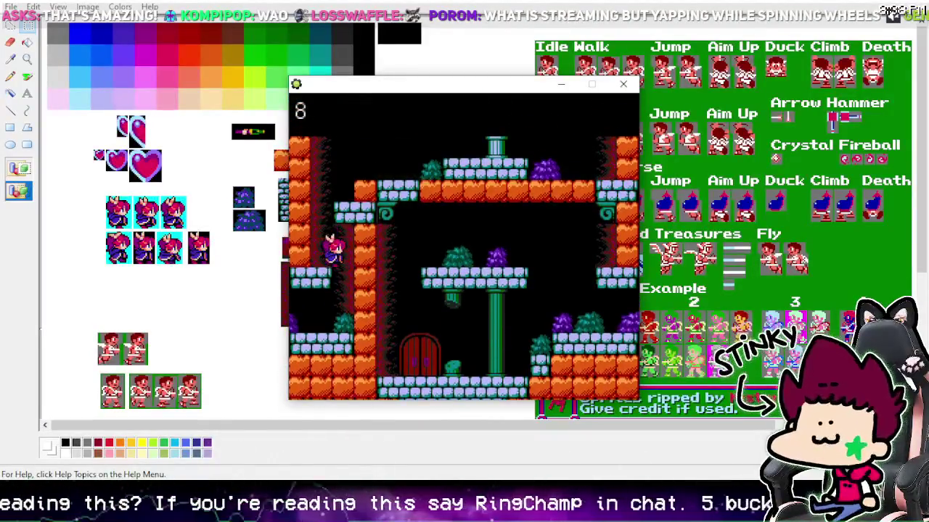
pyautogui.press('Up')
pyautogui.press('Up')
pyautogui.press('Up')
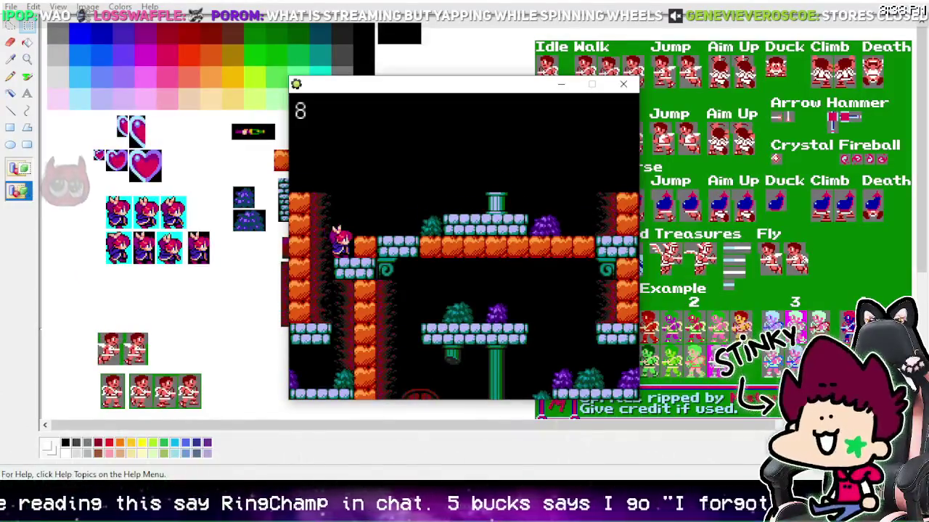
pyautogui.press('z')
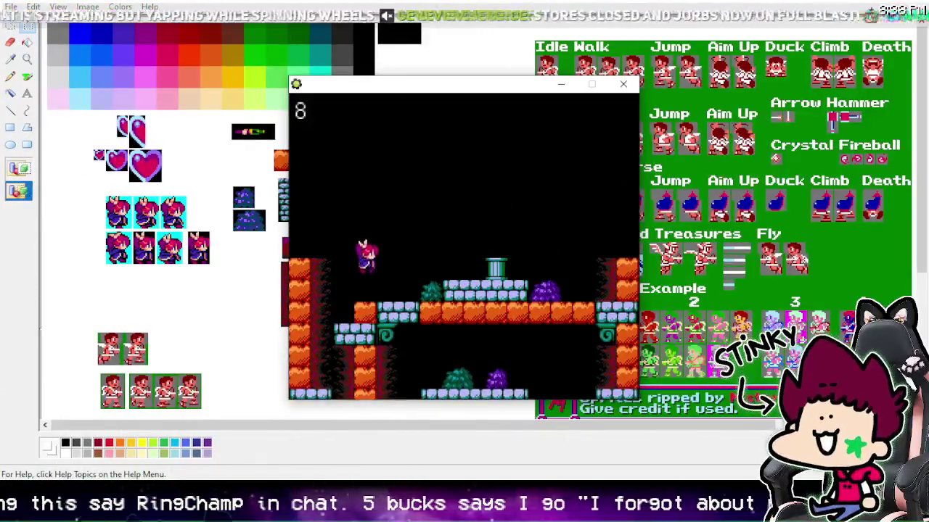
pyautogui.press('Right')
pyautogui.press('z')
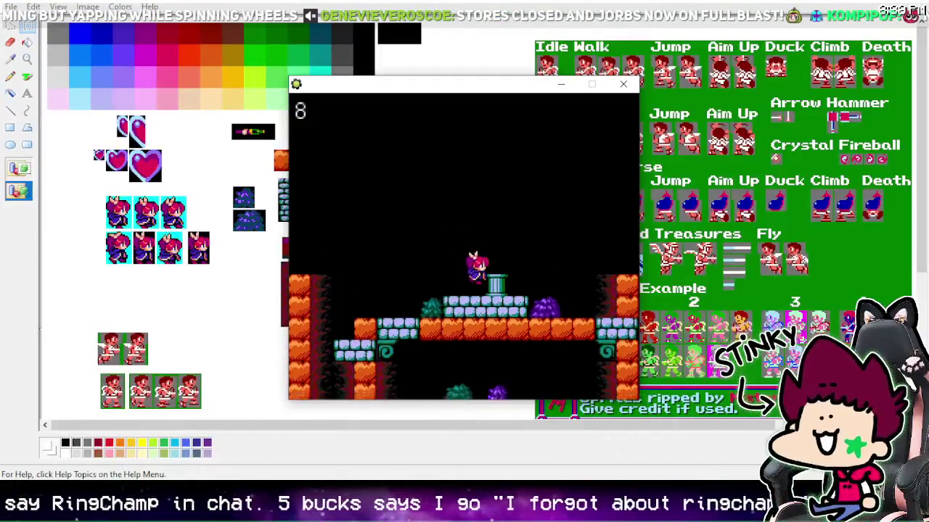
pyautogui.press('Left')
pyautogui.press('z')
# - Drop down the shaft, wrap onto the middle platform, then close the game window
pyautogui.press('Left')
pyautogui.press('z')
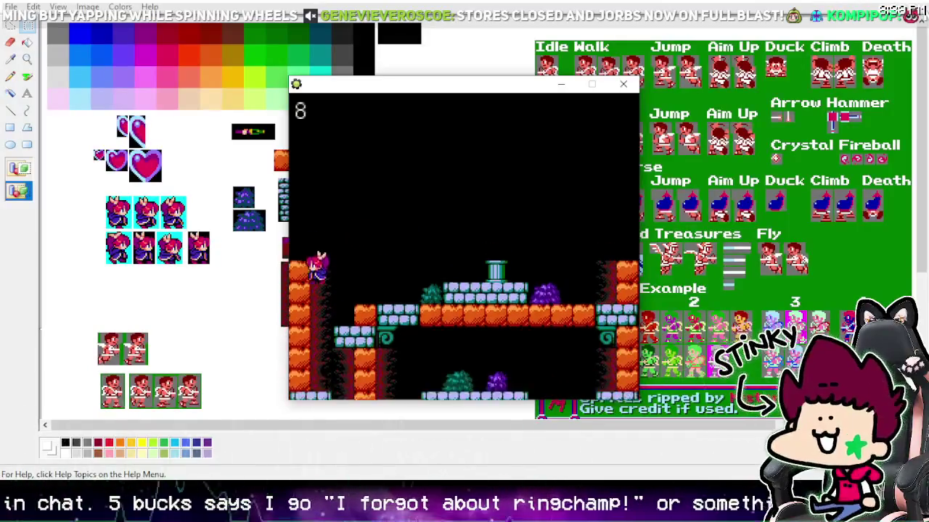
pyautogui.press('Right')
pyautogui.press('Left')
pyautogui.press('z')
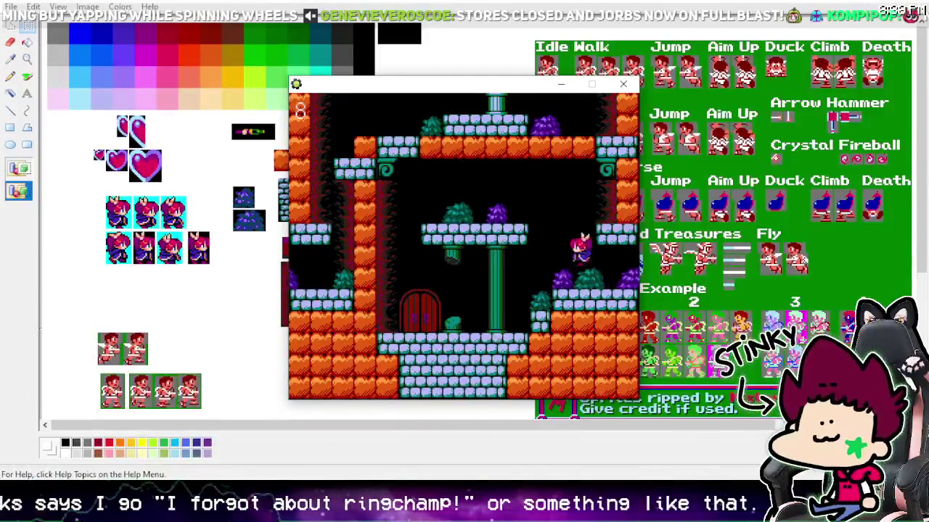
pyautogui.press('z')
pyautogui.press('Left')
pyautogui.press('Left')
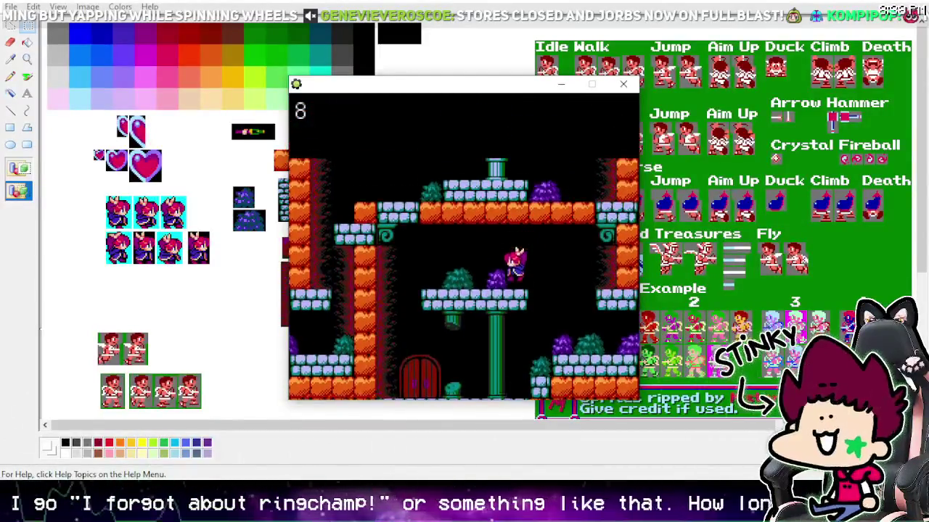
pyautogui.press('Left')
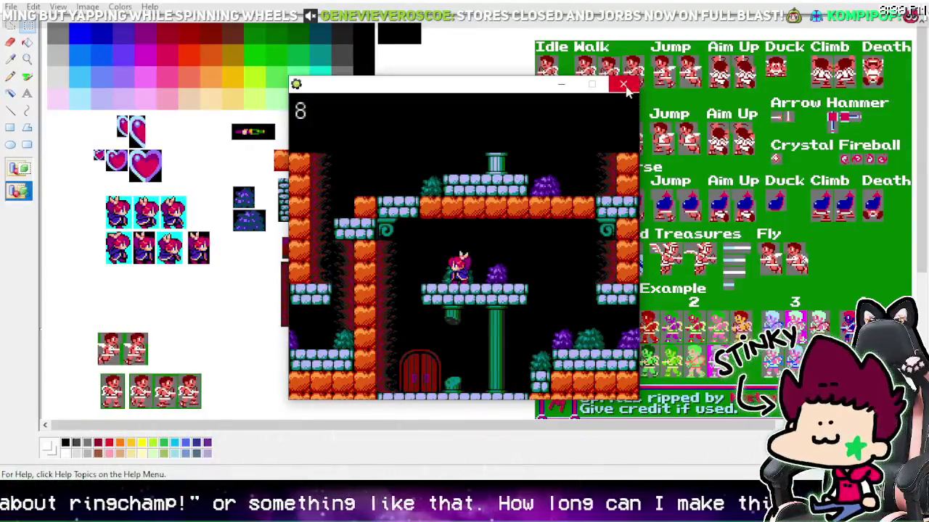
pyautogui.click(623, 83)
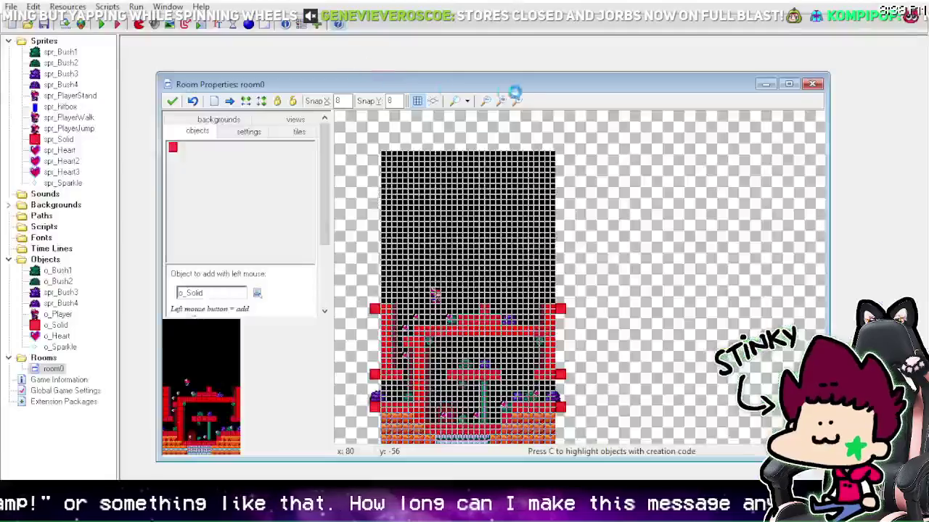
# - Look up 'math' in the Help index and open the mathematical functions page
pyautogui.press('F1')
pyautogui.click(175, 65)
pyautogui.write('math')
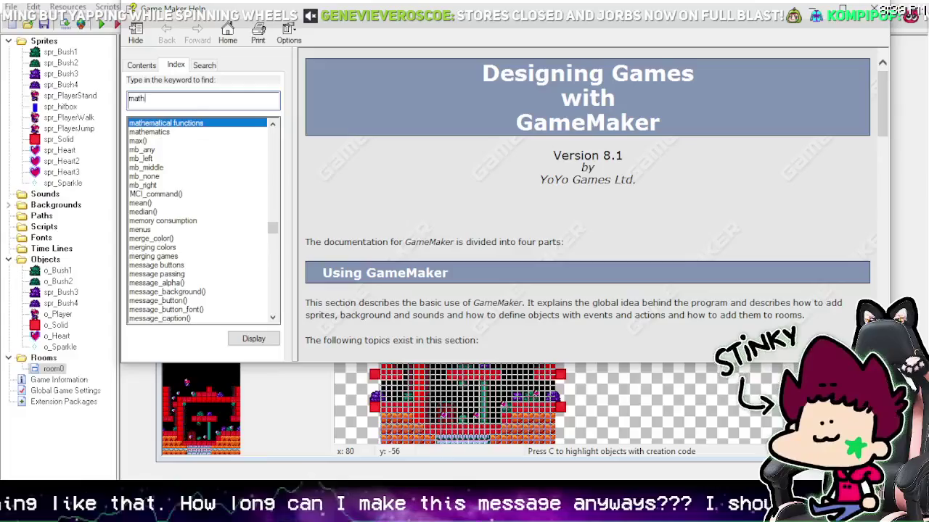
pyautogui.doubleClick(177, 125)
# - Scroll through the mathematical functions page reading random, choose, abs, sqrt and related functions
pyautogui.scroll(-8, 404, 187)
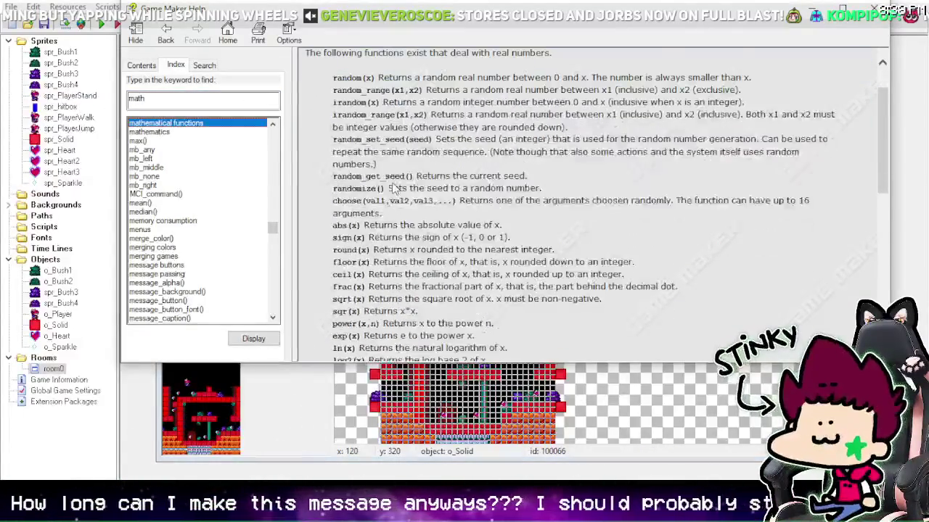
pyautogui.scroll(-5, 354, 151)
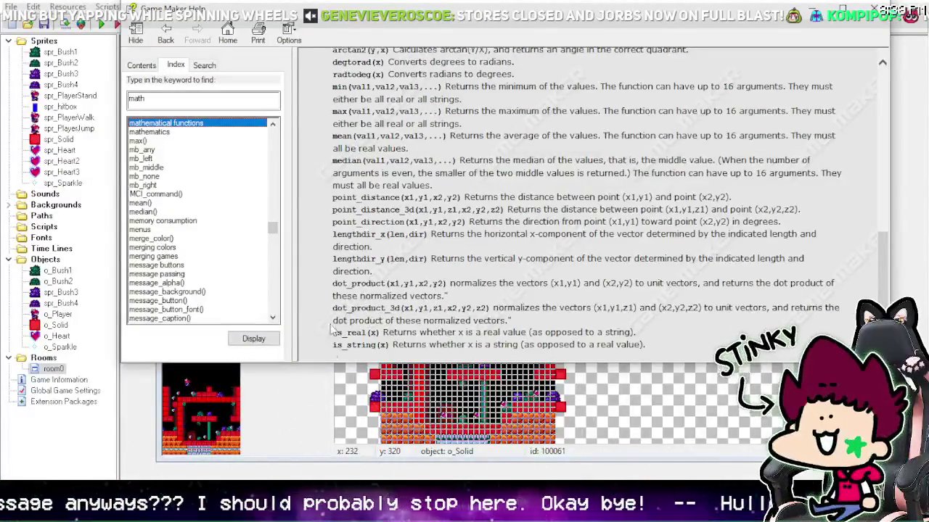
pyautogui.scroll(3, 385, 296)
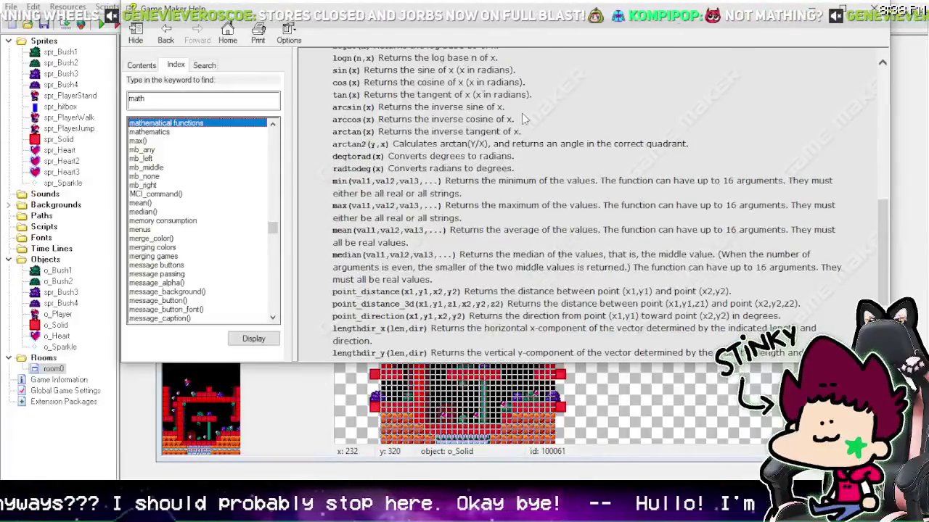
pyautogui.scroll(5, 479, 170)
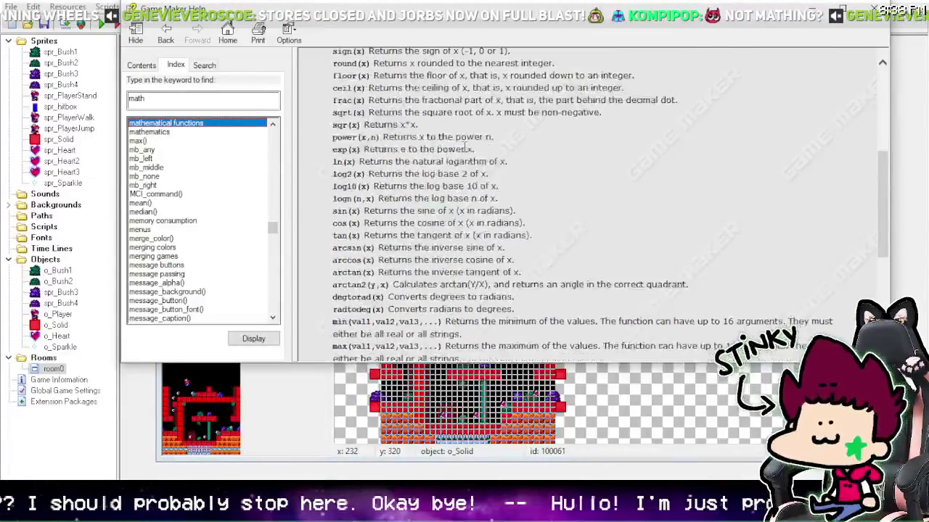
pyautogui.scroll(6, 387, 96)
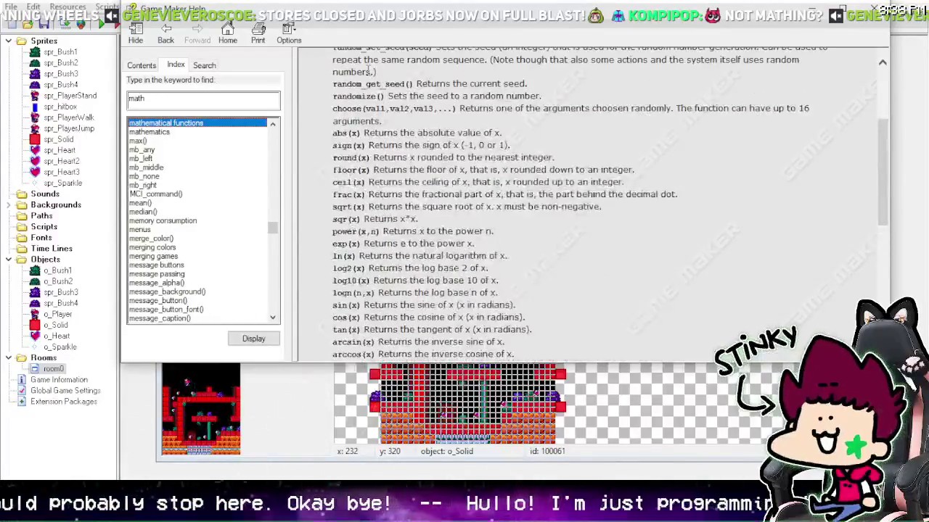
pyautogui.scroll(-1, 361, 101)
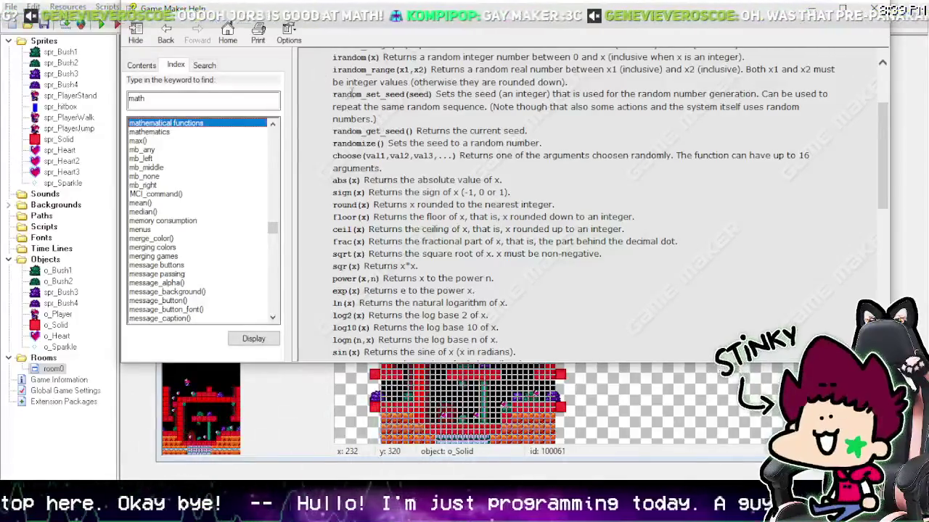
pyautogui.scroll(-2, 455, 169)
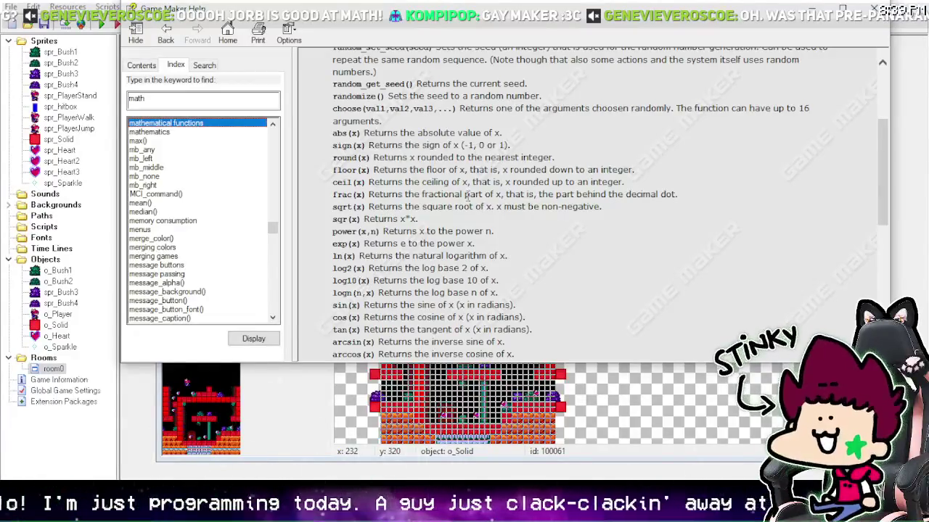
pyautogui.scroll(-10, 468, 195)
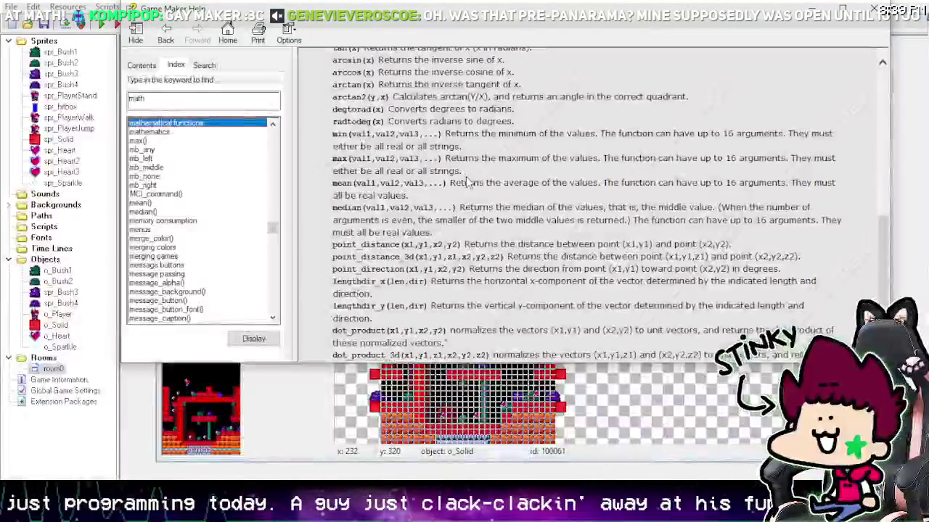
pyautogui.scroll(-2, 466, 181)
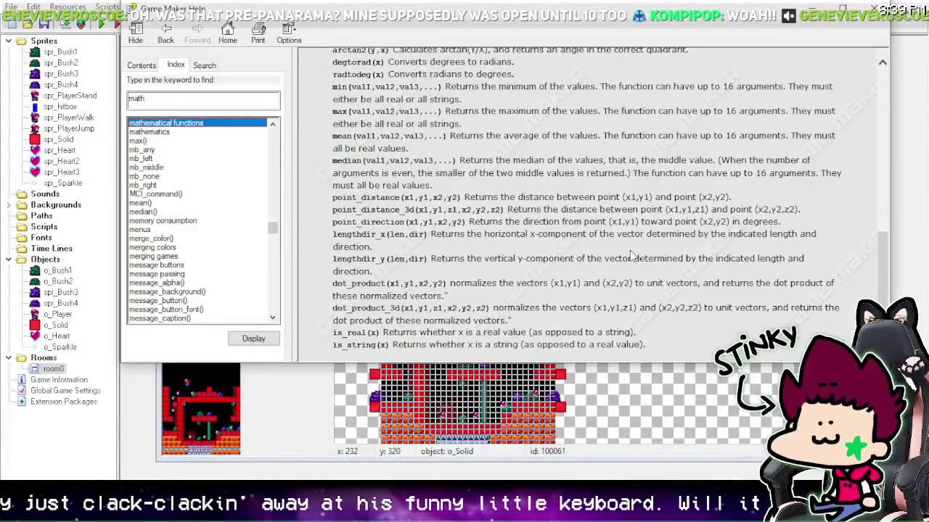
pyautogui.scroll(5, 435, 276)
pyautogui.scroll(-2, 330, 221)
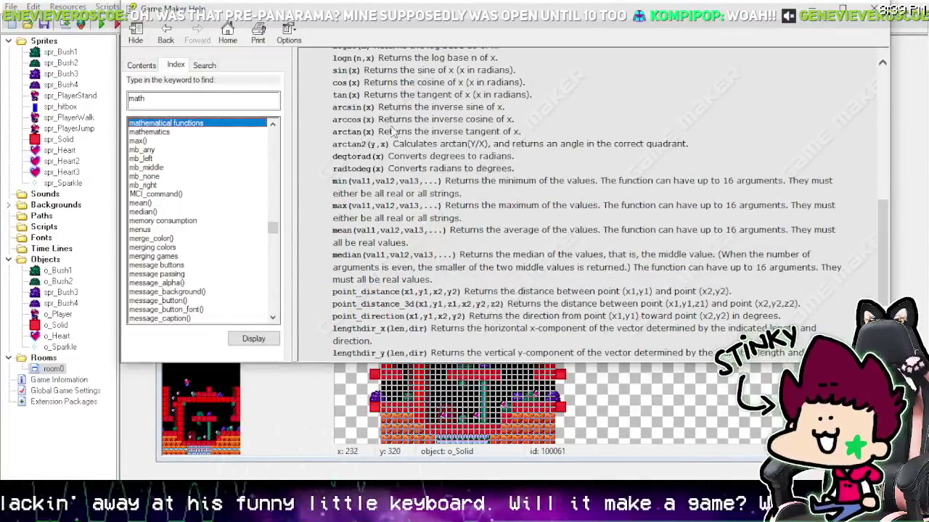
pyautogui.scroll(3, 421, 258)
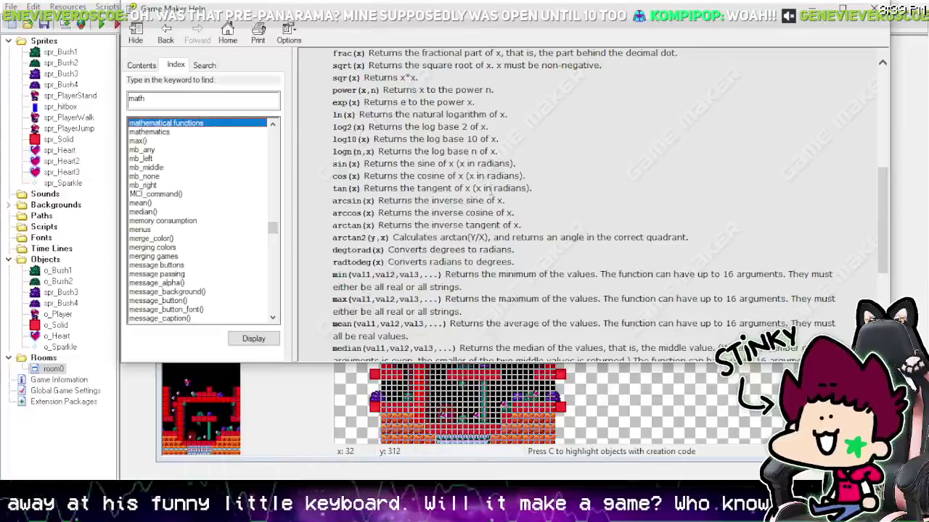
pyautogui.scroll(-1, 503, 185)
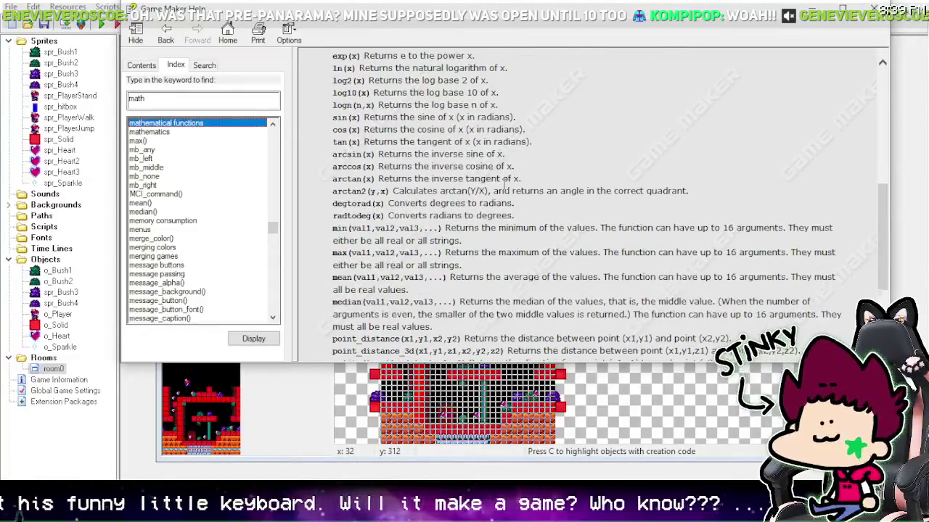
pyautogui.scroll(-1, 503, 185)
pyautogui.scroll(-4, 450, 244)
pyautogui.scroll(12, 446, 100)
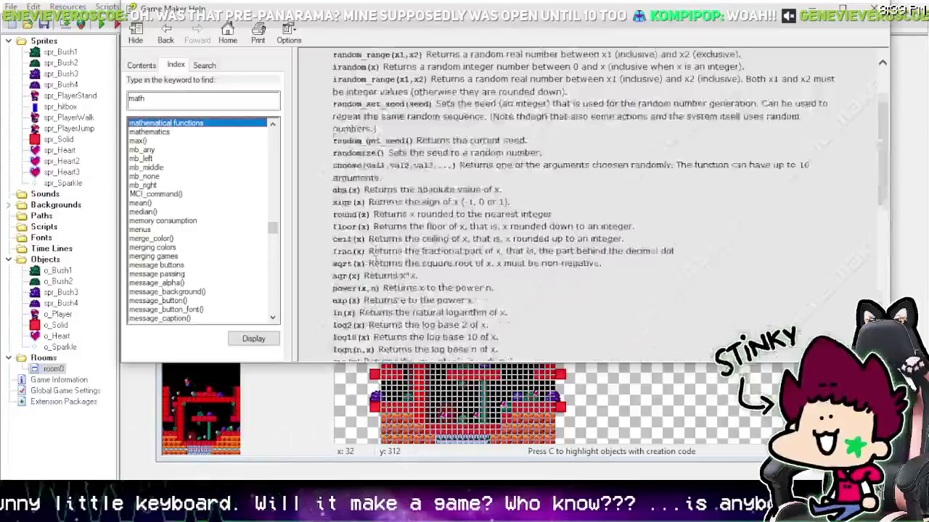
pyautogui.scroll(-3, 376, 251)
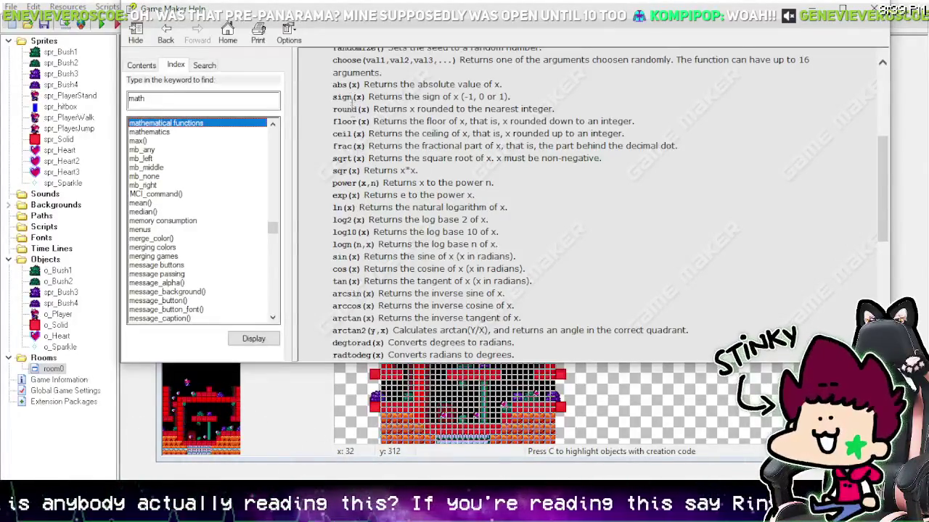
pyautogui.scroll(1, 392, 151)
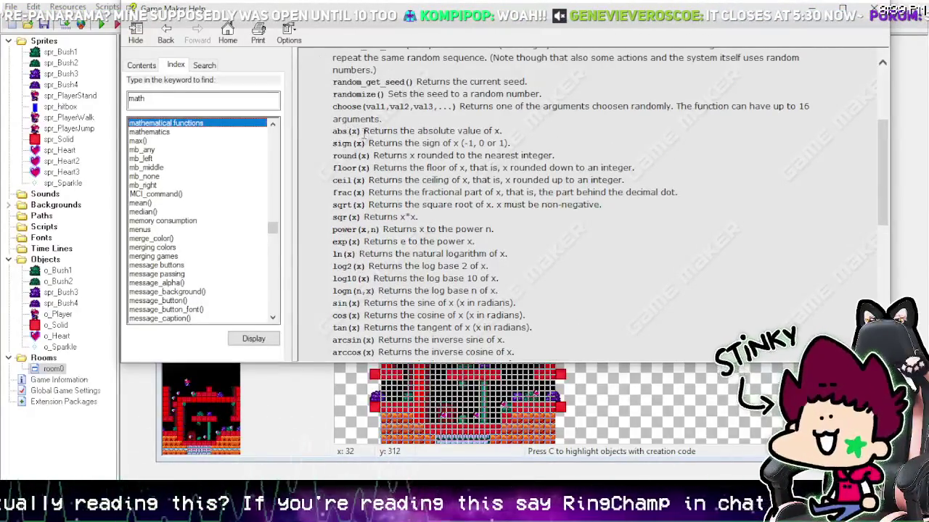
pyautogui.scroll(2, 418, 143)
# - Highlight the randomize() function name on the real-number functions page
pyautogui.moveTo(385, 188); pyautogui.dragTo(333, 188)
pyautogui.click(406, 173)
pyautogui.doubleClick(385, 188)
pyautogui.click(409, 176)
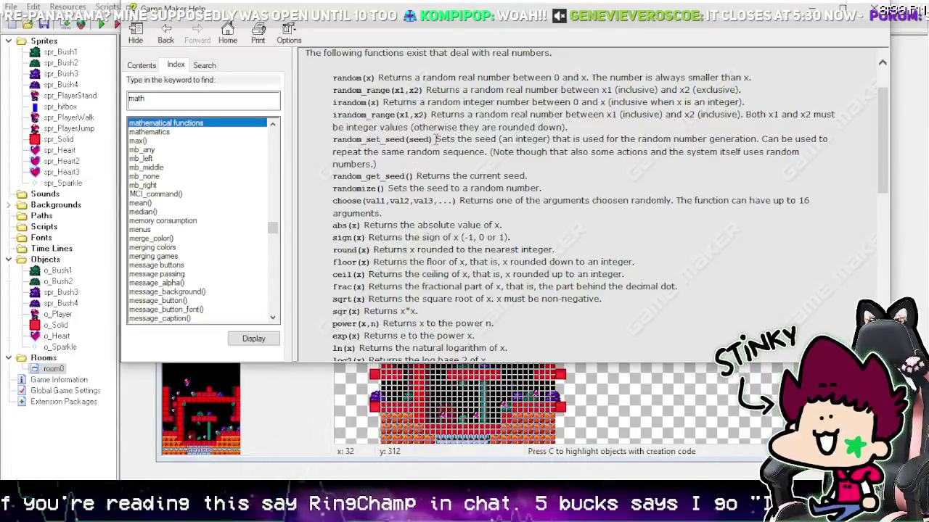
# - Highlight the random_set_seed(seed) function name, then close the Help window
pyautogui.moveTo(435, 139); pyautogui.dragTo(333, 142)
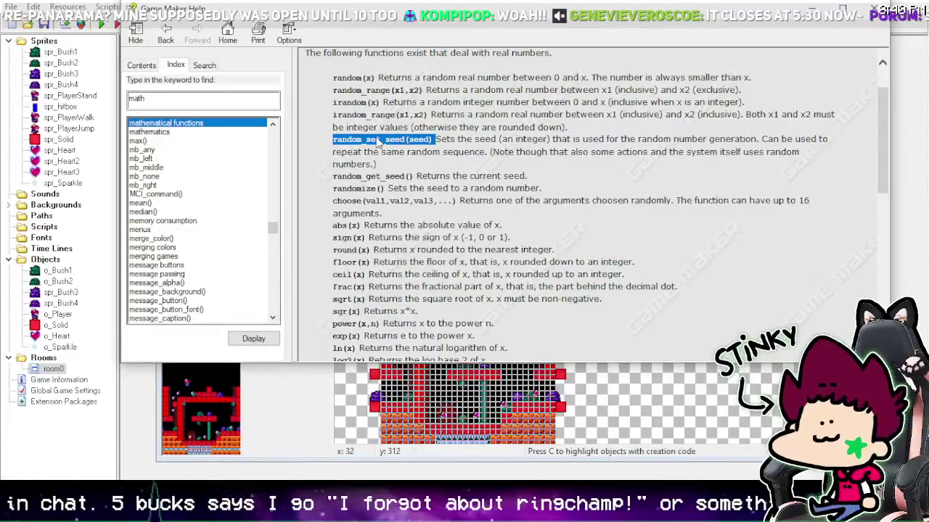
pyautogui.click(377, 143)
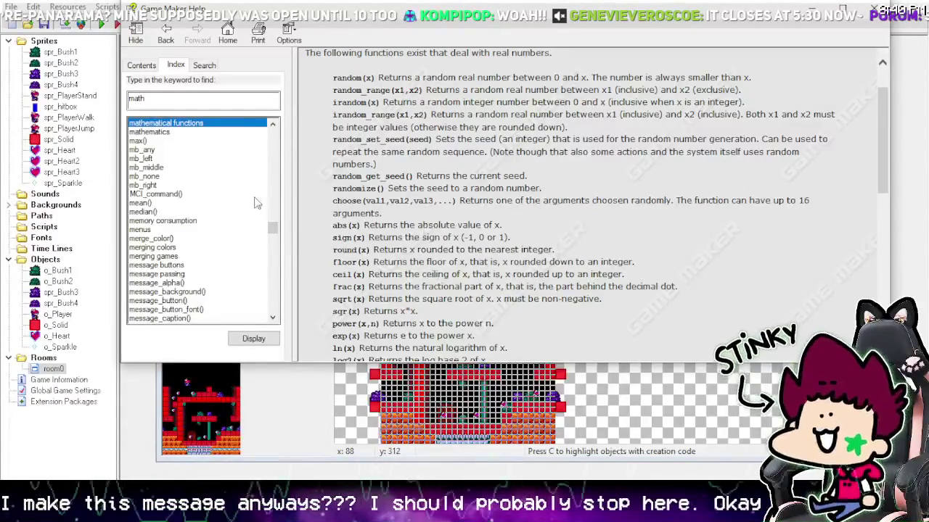
pyautogui.click(879, 11)
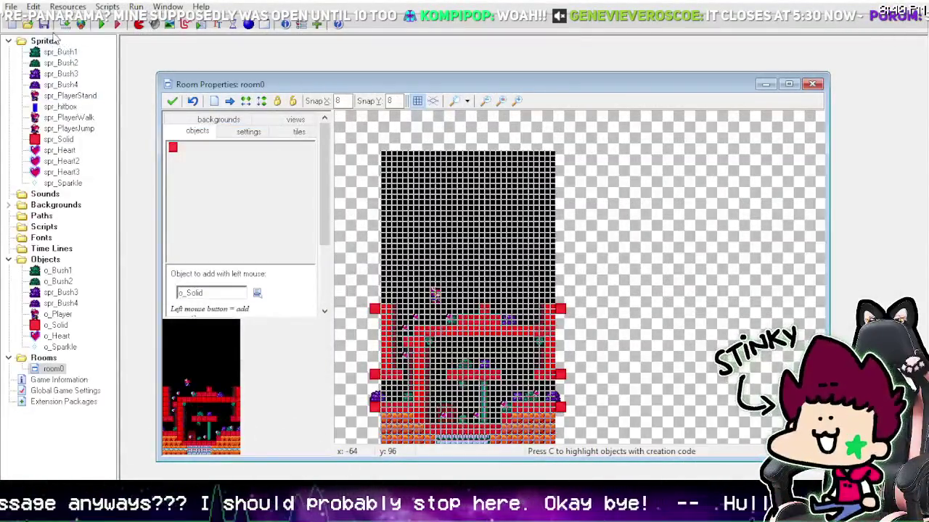
# - Set room0's Snap X and Snap Y to 16
pyautogui.scroll(-1, 460, 233)
pyautogui.scroll(1, 460, 234)
pyautogui.scroll(1, 460, 230)
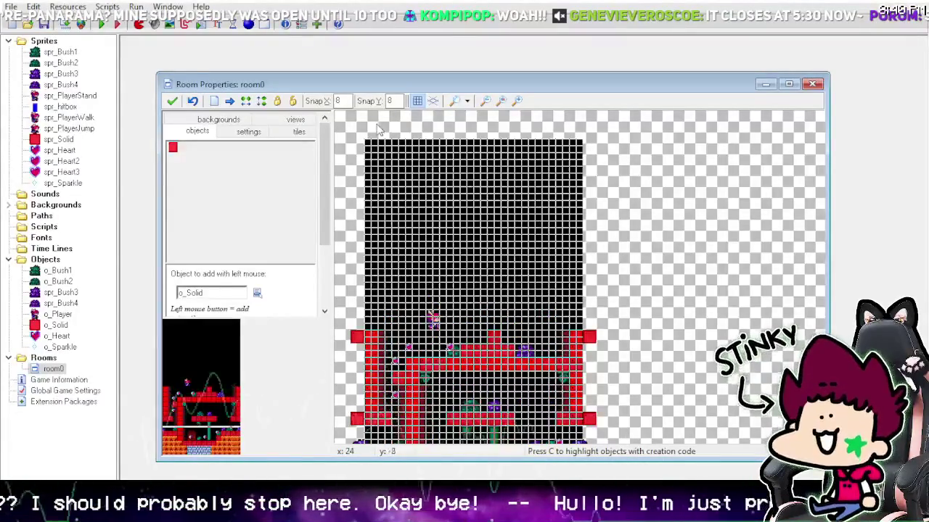
pyautogui.write('165')
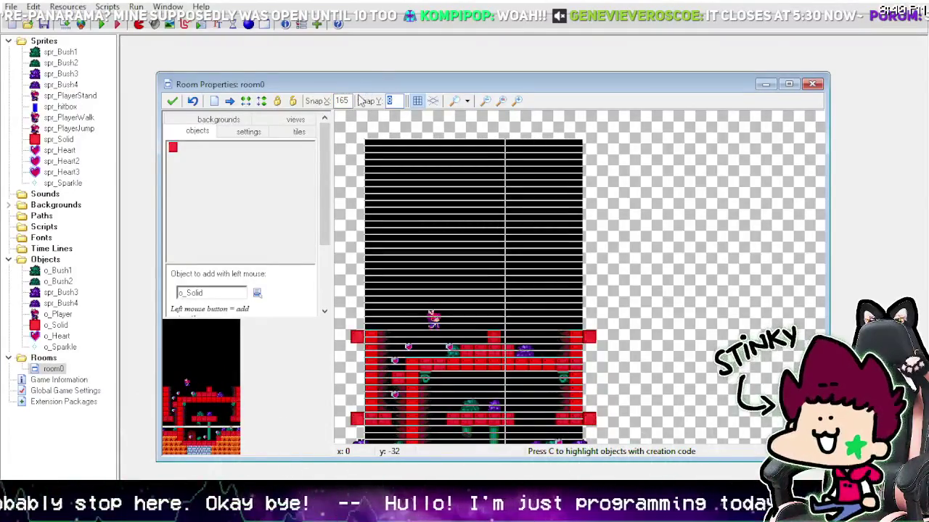
pyautogui.press('BackSpace')
pyautogui.press('Tab')
pyautogui.write('16')
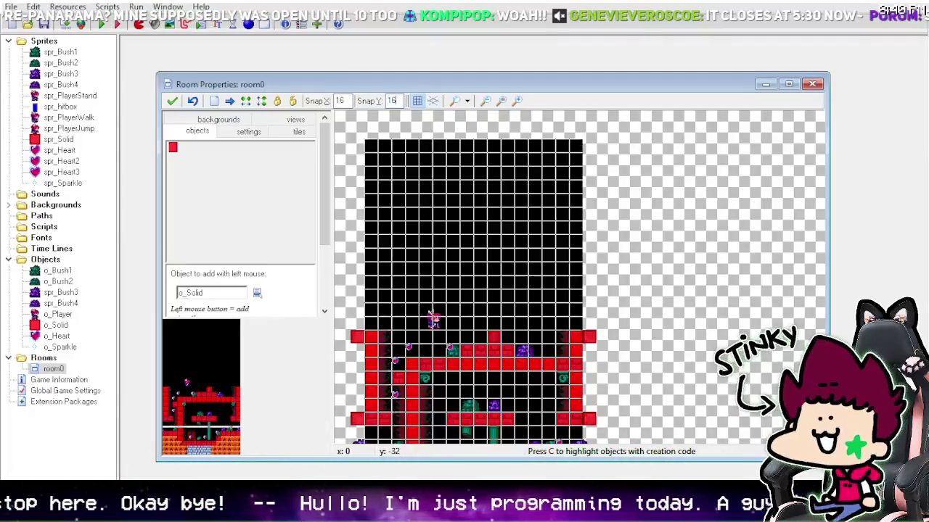
# - Hide the room's grid lines and start a test run of the game
pyautogui.click(419, 102)
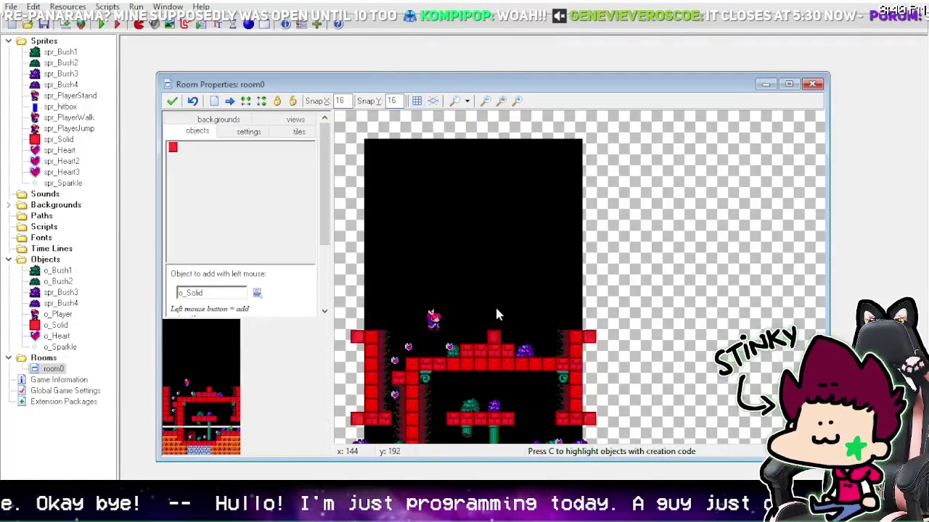
pyautogui.scroll(-3, 504, 218)
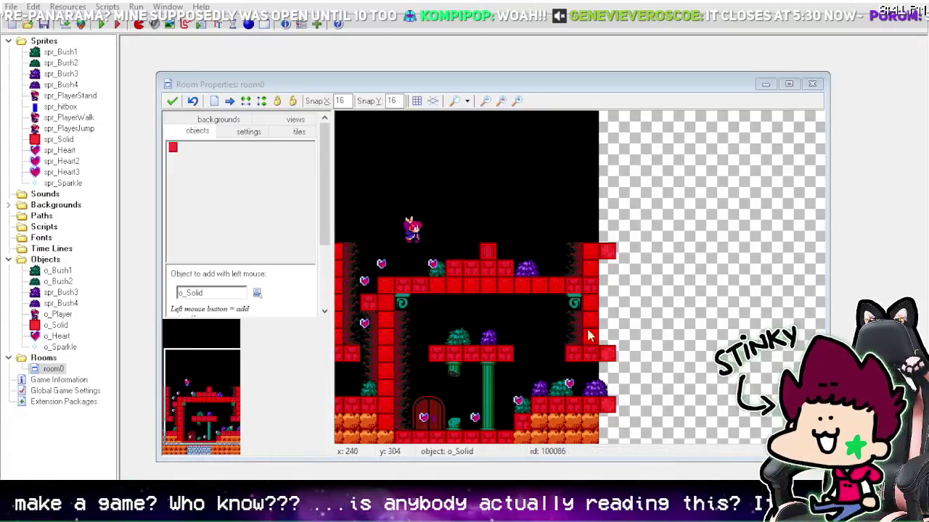
pyautogui.click(254, 170)
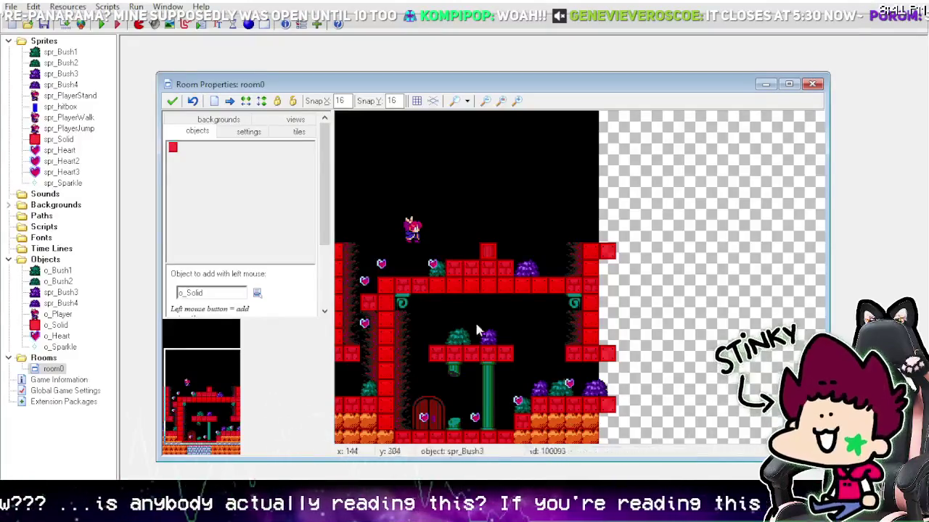
pyautogui.click(103, 24)
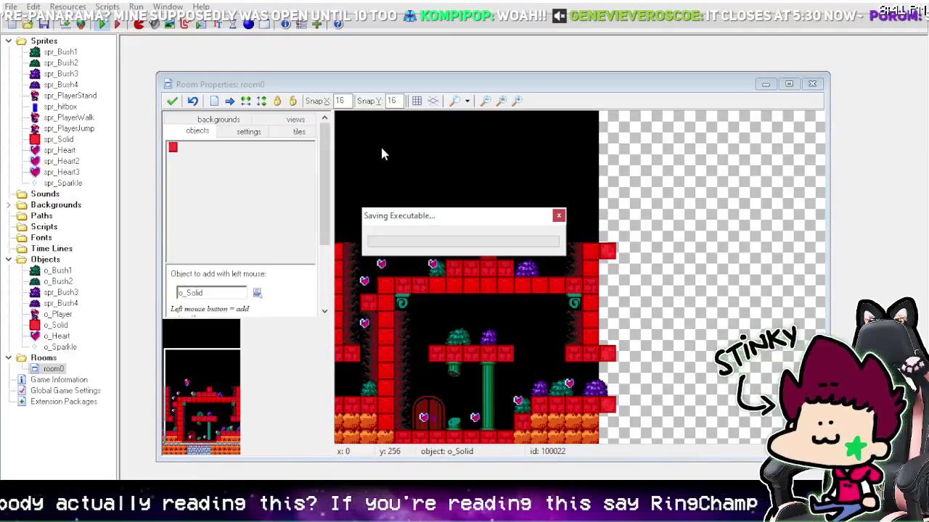
# - In the game window, run left and jump to collect hearts while dropping to the lower floor
pyautogui.hotkey('alt', 'Tab')
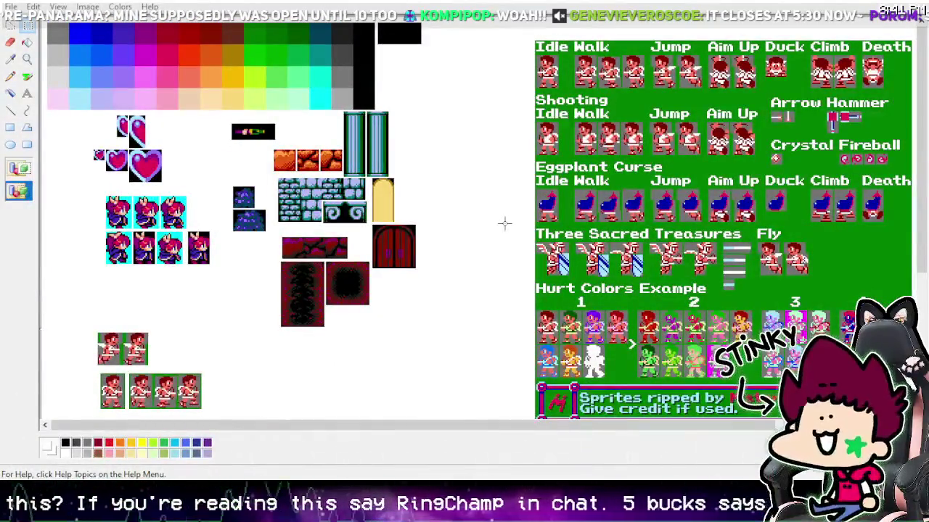
pyautogui.press('Left')
pyautogui.press('space')
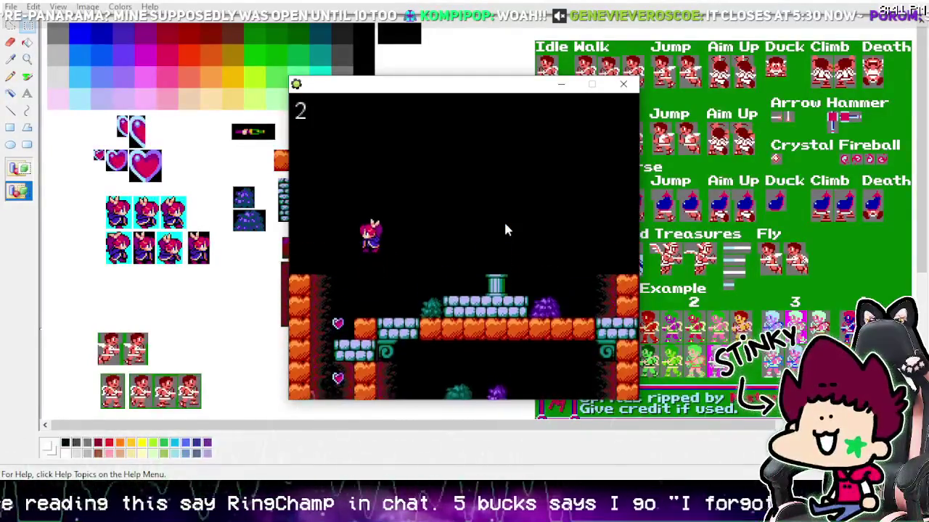
pyautogui.press('Left')
pyautogui.press('Left')
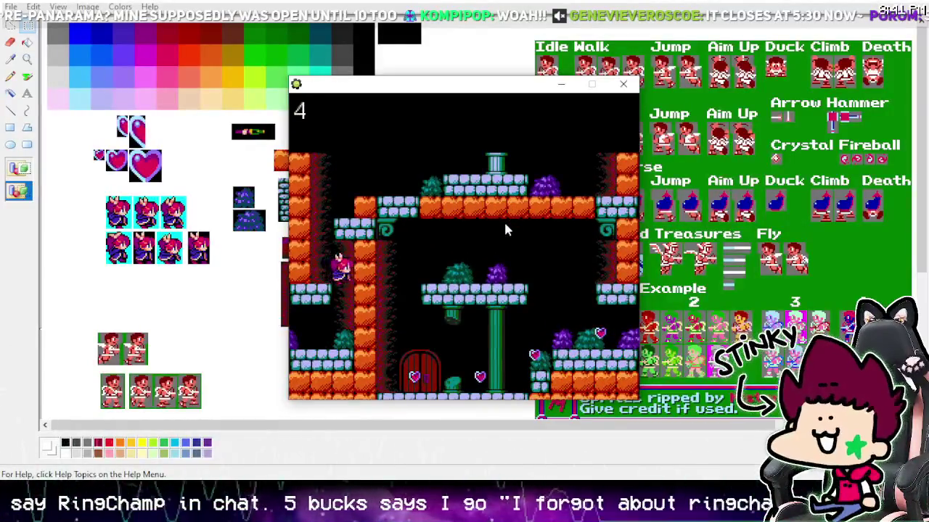
pyautogui.press('Left')
# - Walk off the left and right screen edges to test wrapping, grabbing another heart
pyautogui.press('Left')
pyautogui.press('Right')
pyautogui.press('Left')
pyautogui.press('Right')
pyautogui.press('Left')
pyautogui.press('Right')
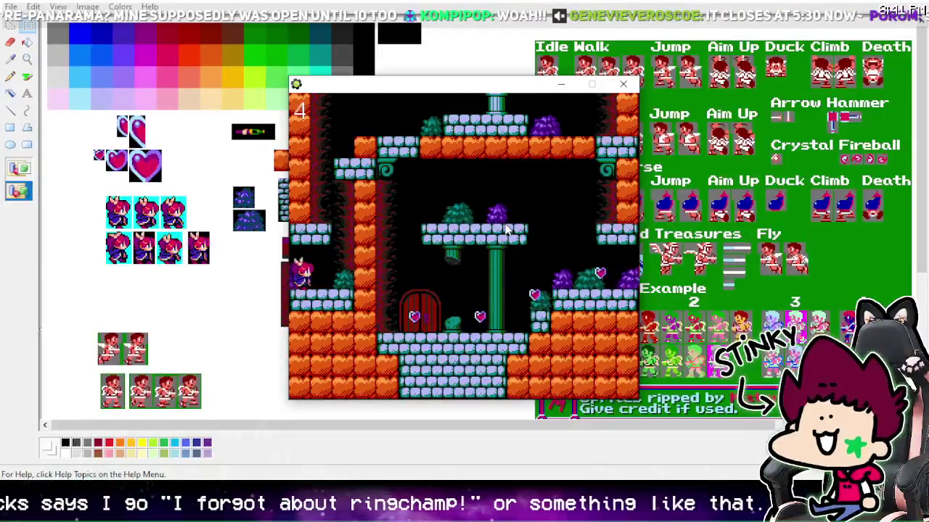
pyautogui.press('Left')
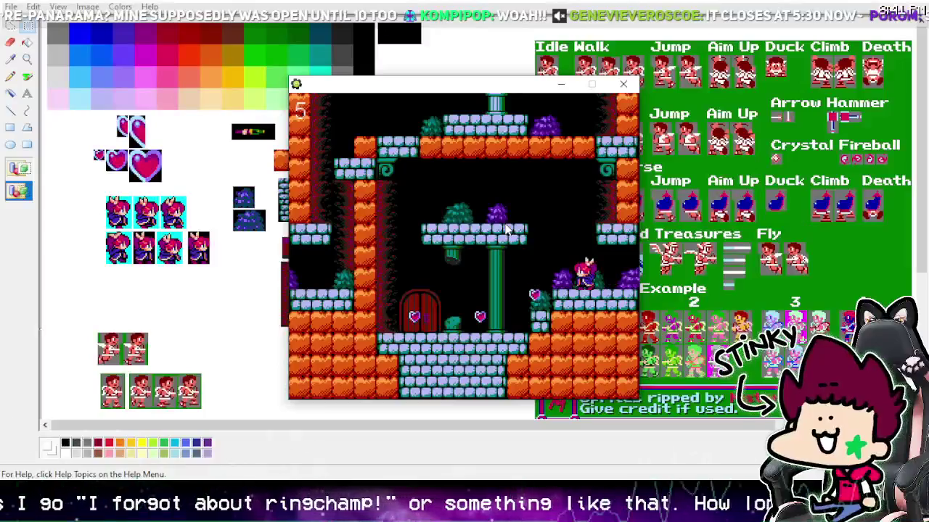
pyautogui.press('Right')
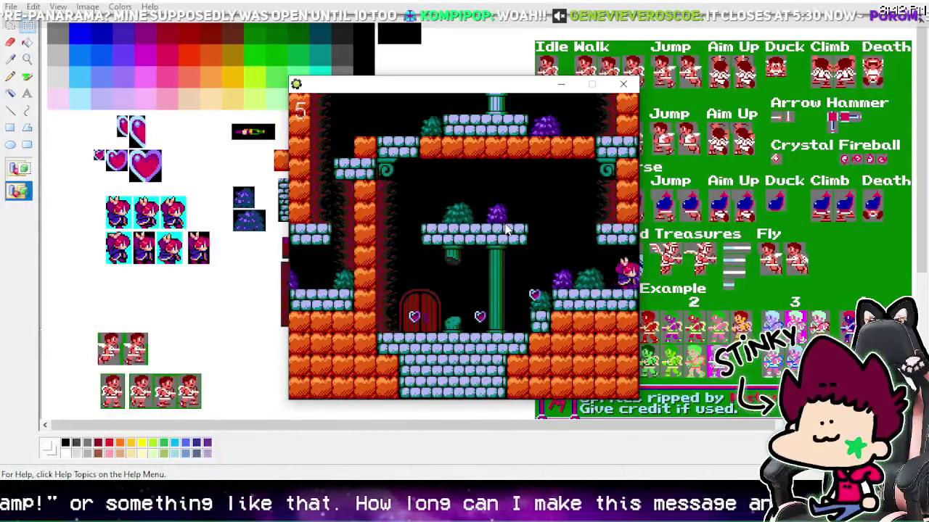
pyautogui.press('Right')
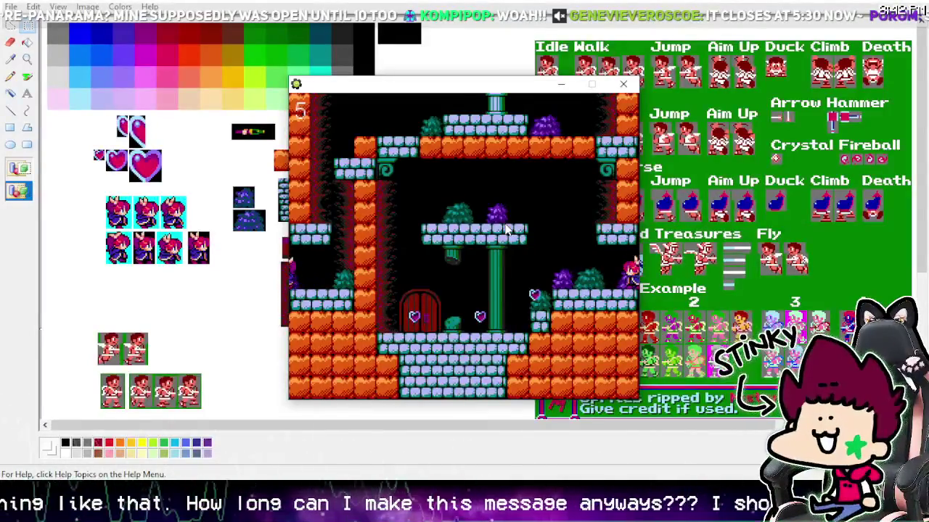
pyautogui.press('Right')
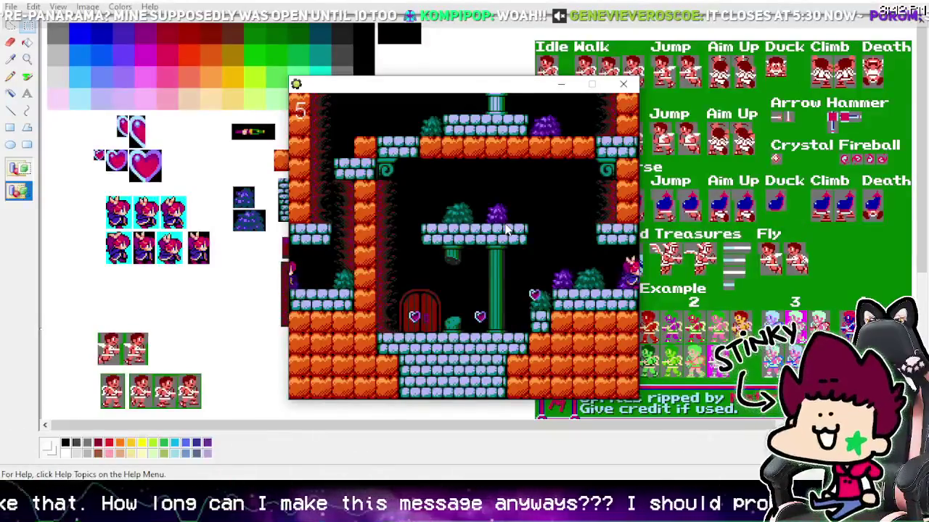
# - Keep walking the character back and forth across both edges to confirm it wraps around
pyautogui.press('Left')
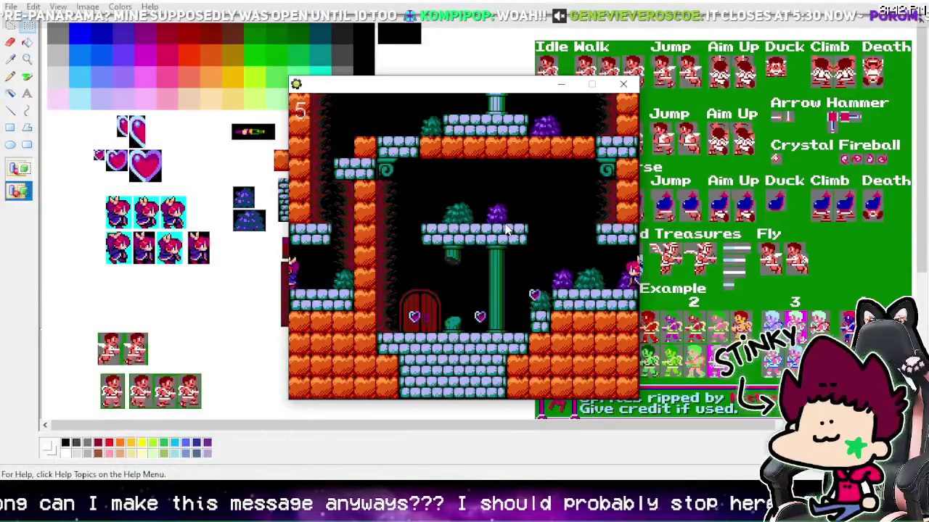
pyautogui.press('Right')
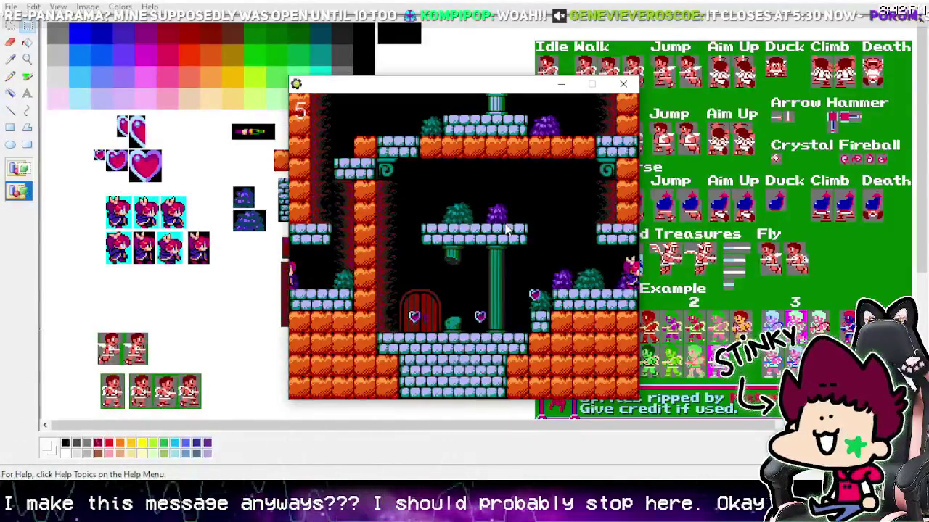
pyautogui.press('Left')
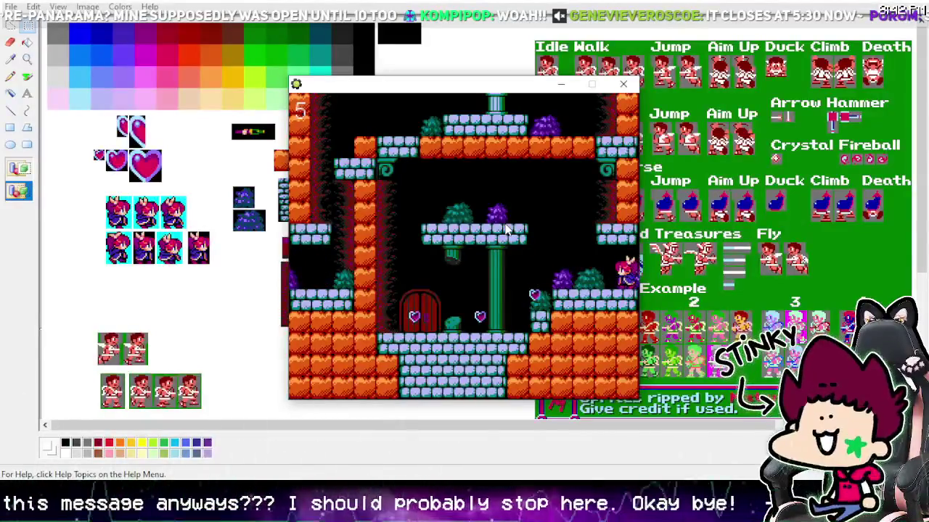
pyautogui.press('Left')
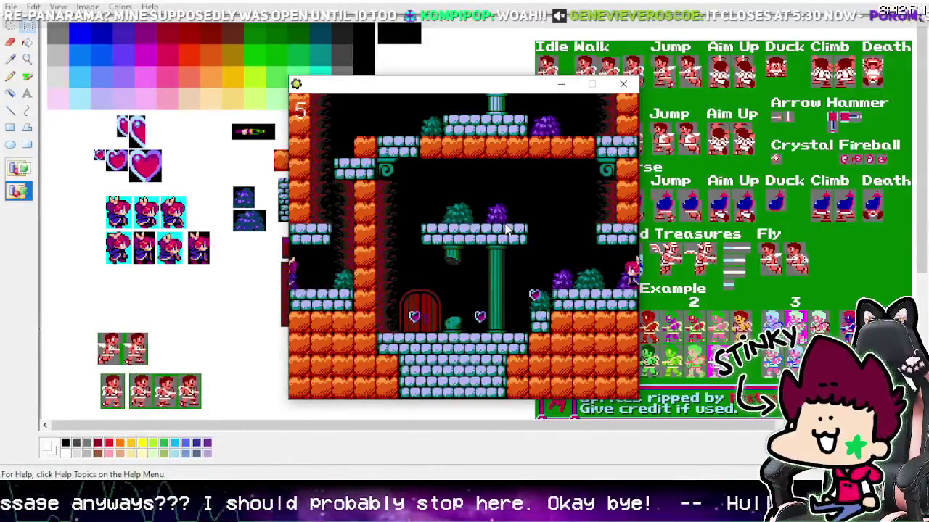
pyautogui.press('Right')
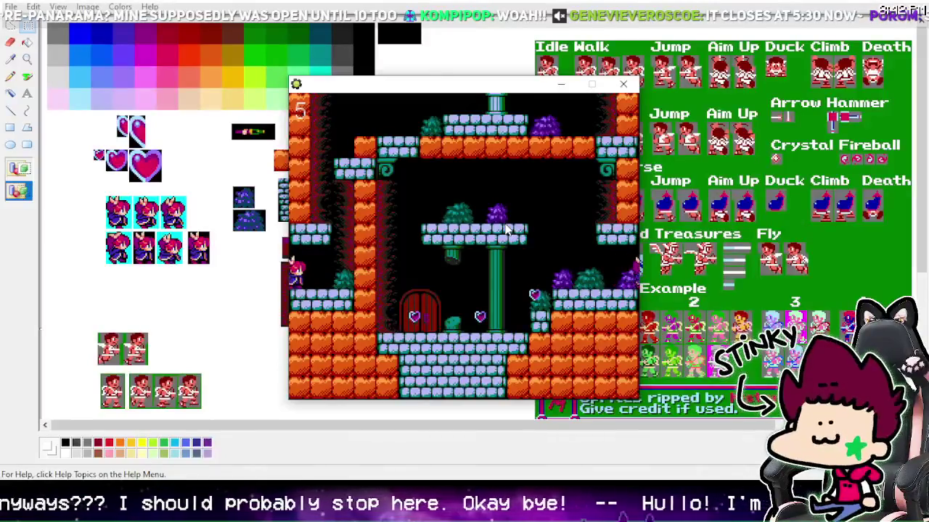
pyautogui.press('Left')
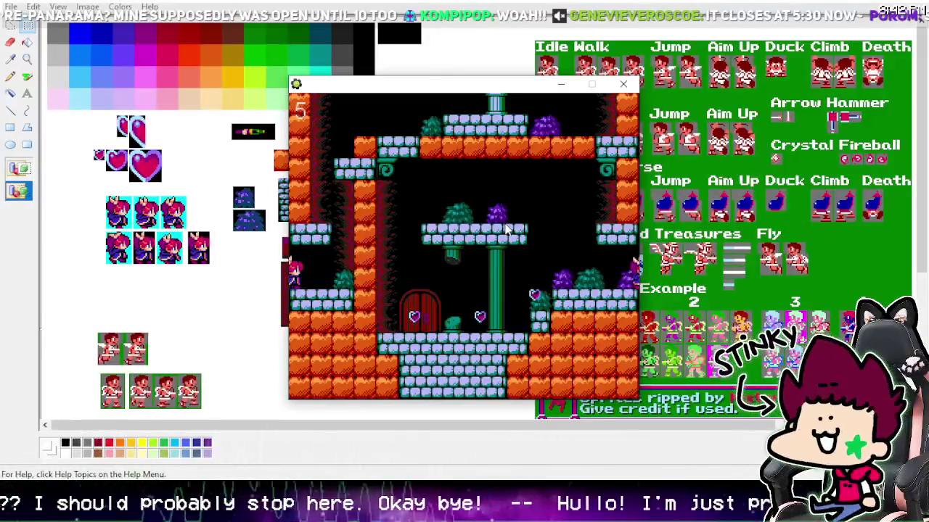
pyautogui.press('Right')
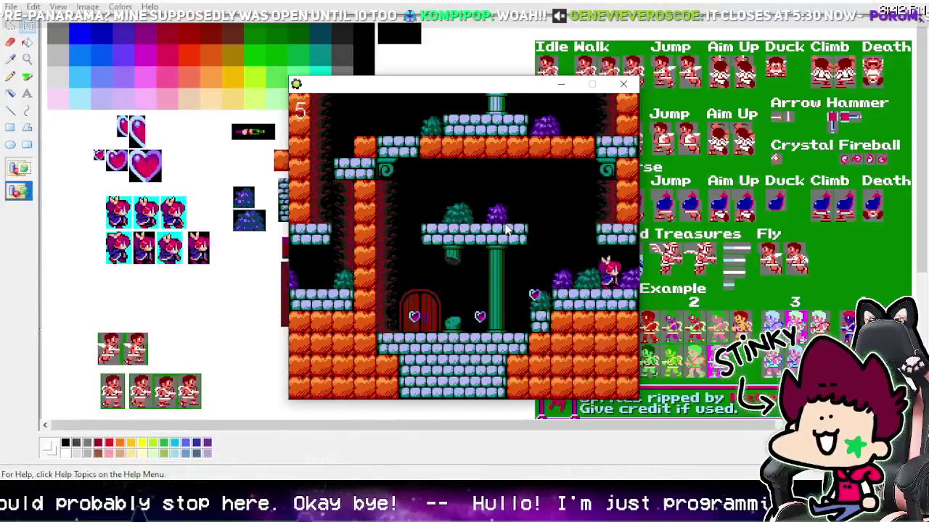
pyautogui.press('Right')
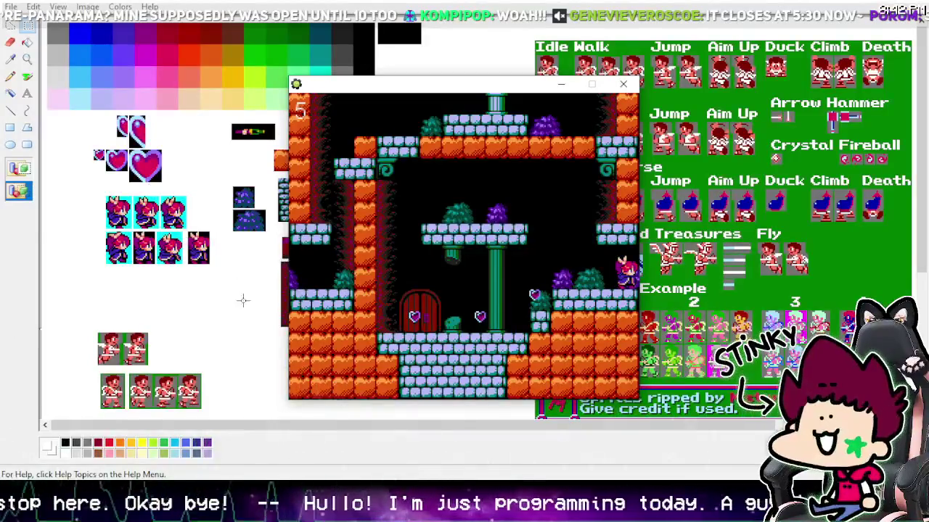
pyautogui.press('Right')
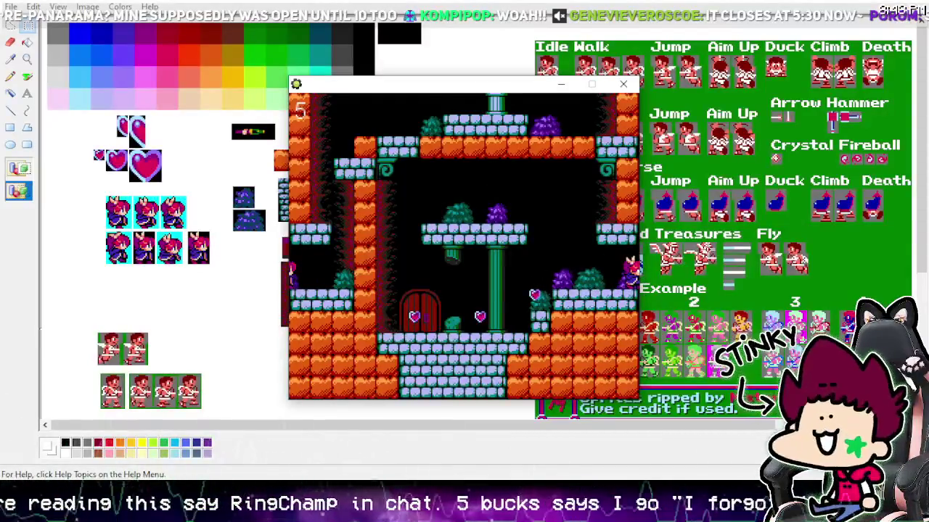
# - Walk the player repeatedly off the left and right edges, checking it reappears opposite
pyautogui.press('Right')
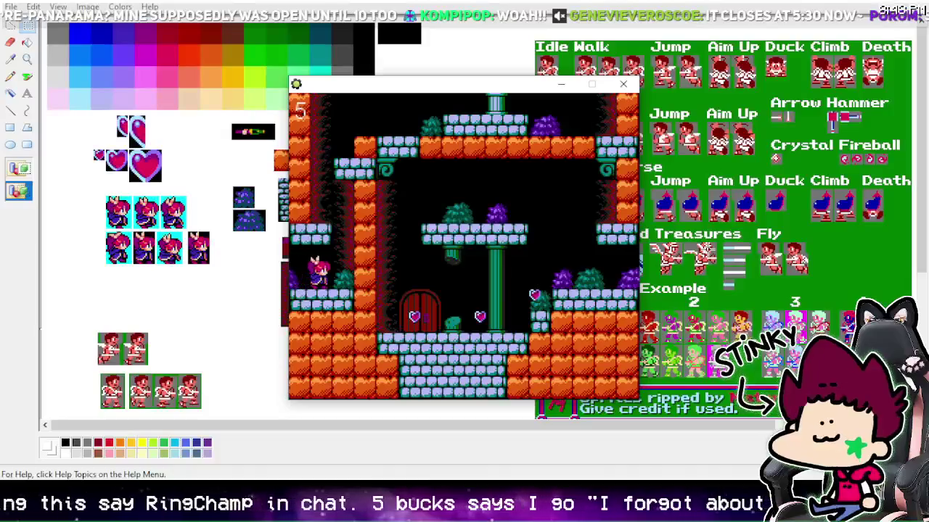
pyautogui.press('Left')
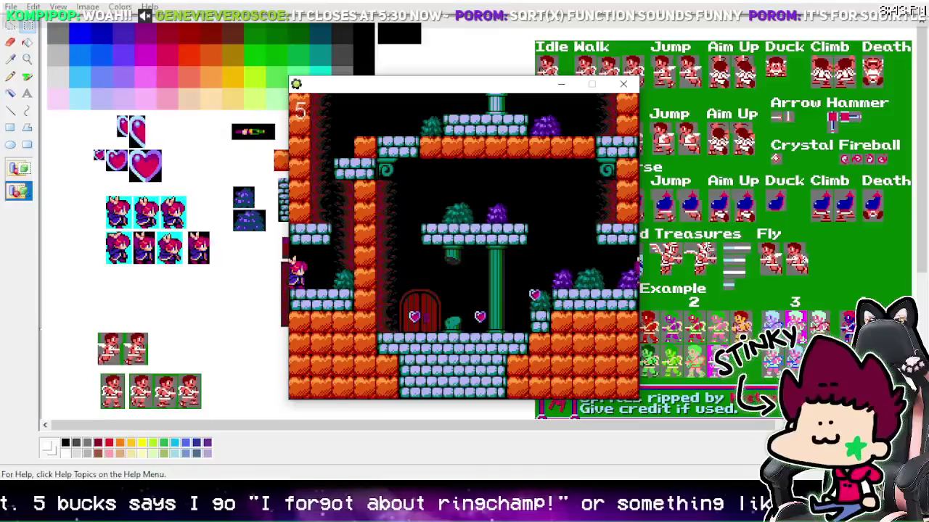
pyautogui.press('Right')
pyautogui.press('Left')
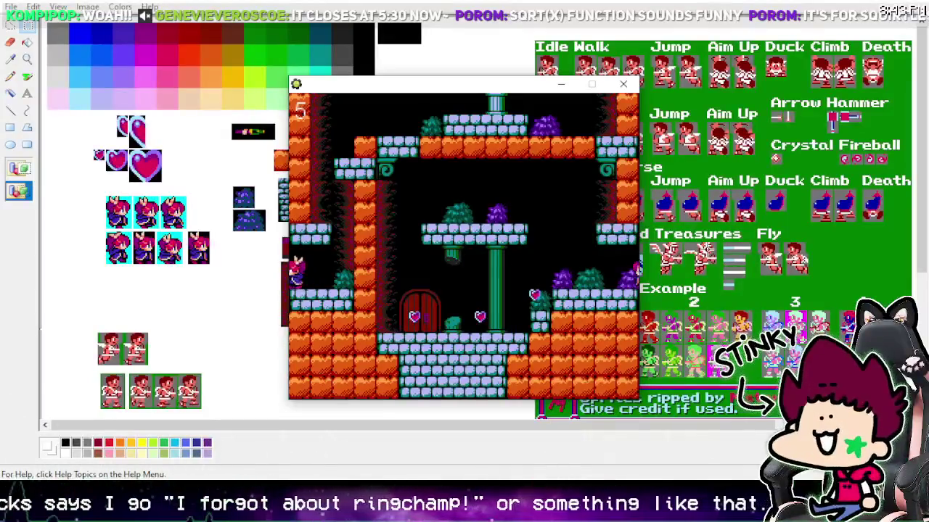
pyautogui.press('Right')
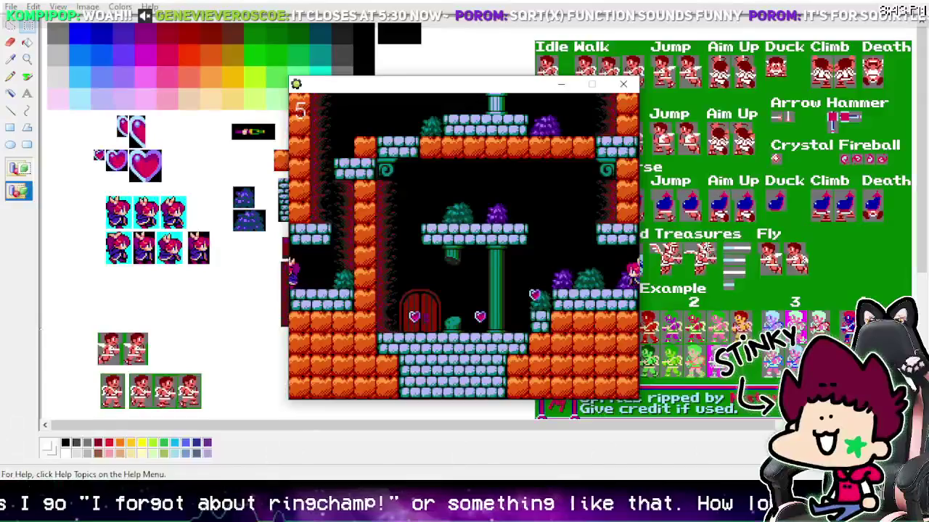
pyautogui.press('Left')
pyautogui.press('Right')
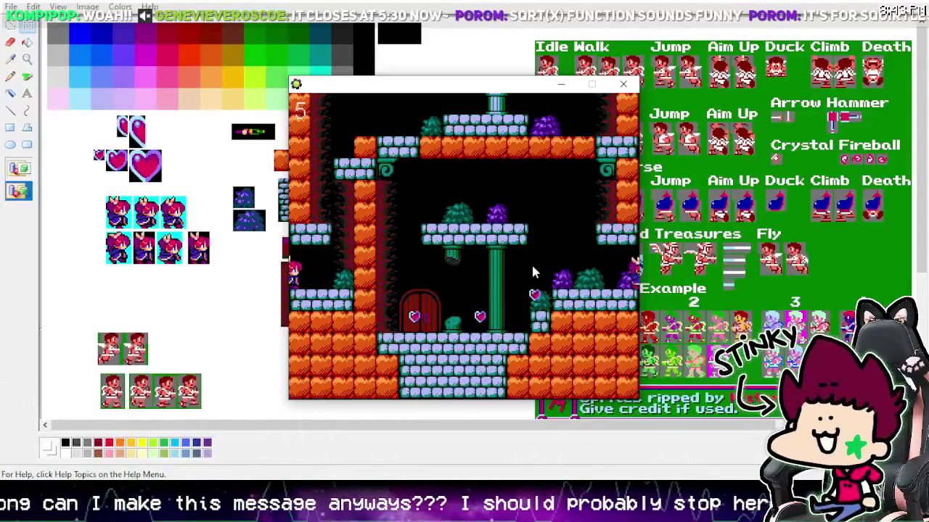
# - Jump onto the middle platform, drop through the wrap, and climb to the upper-left platform
pyautogui.press('Left')
pyautogui.press('Left')
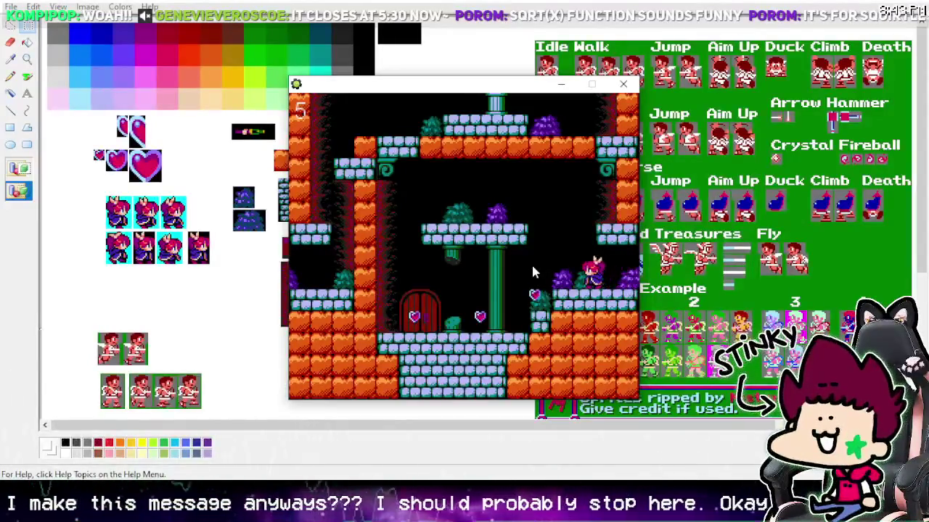
pyautogui.press('z')
pyautogui.press('Left')
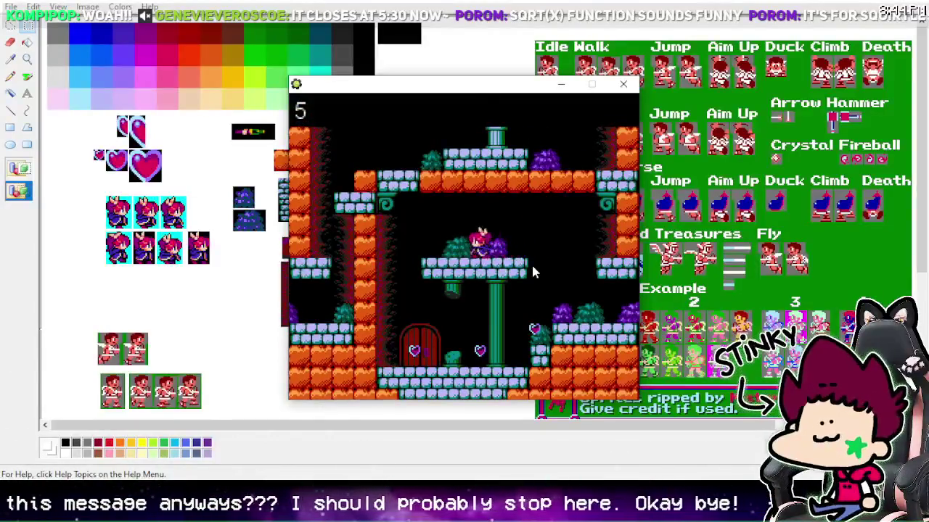
pyautogui.press('Right')
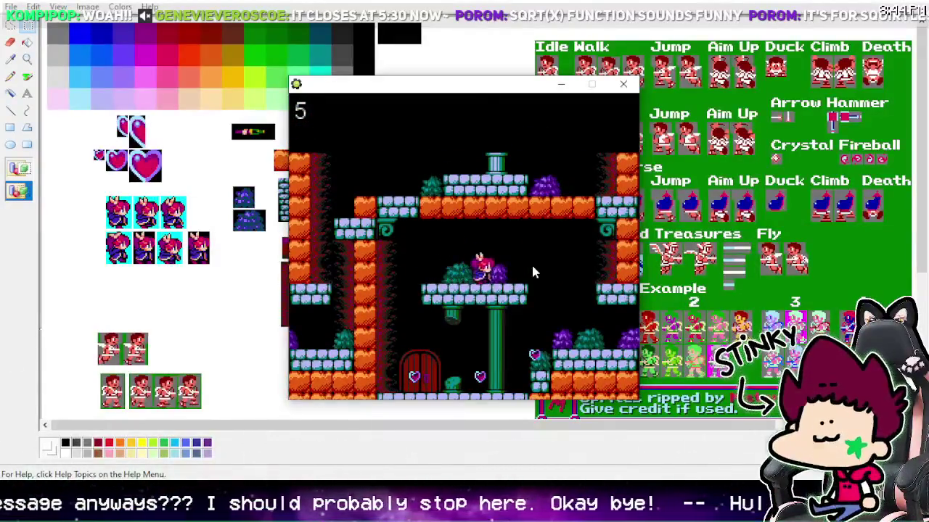
pyautogui.press('z')
pyautogui.press('Right')
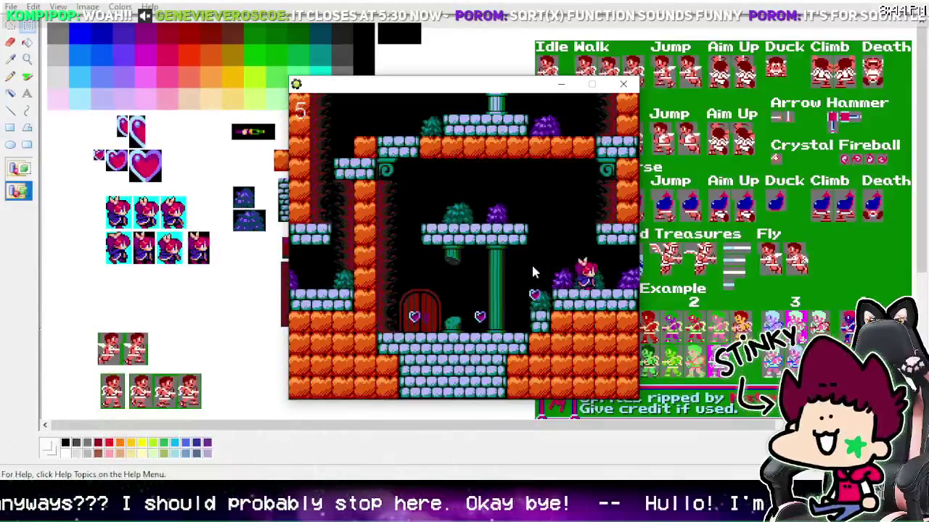
pyautogui.press('z')
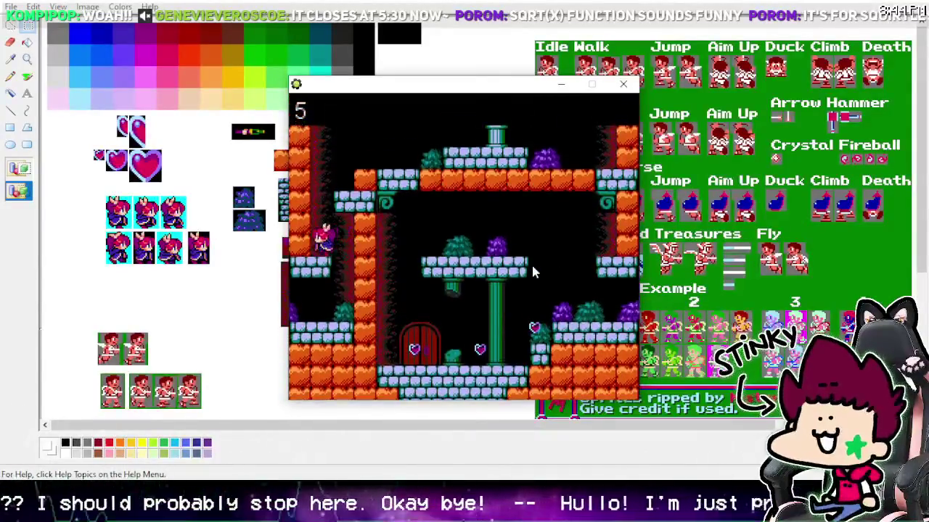
pyautogui.press('z')
pyautogui.press('Right')
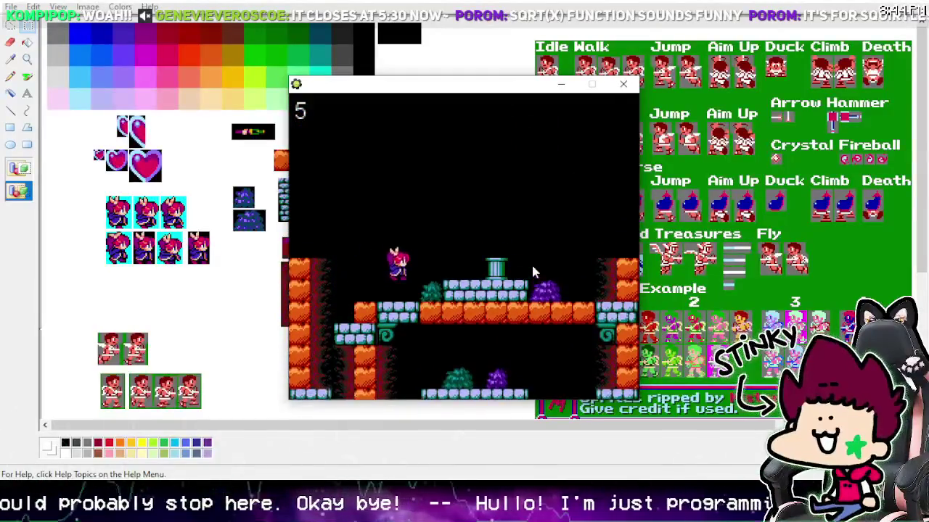
# - Cross the central pillar to the upper right, then wrap back down onto the middle platform
pyautogui.press('Right')
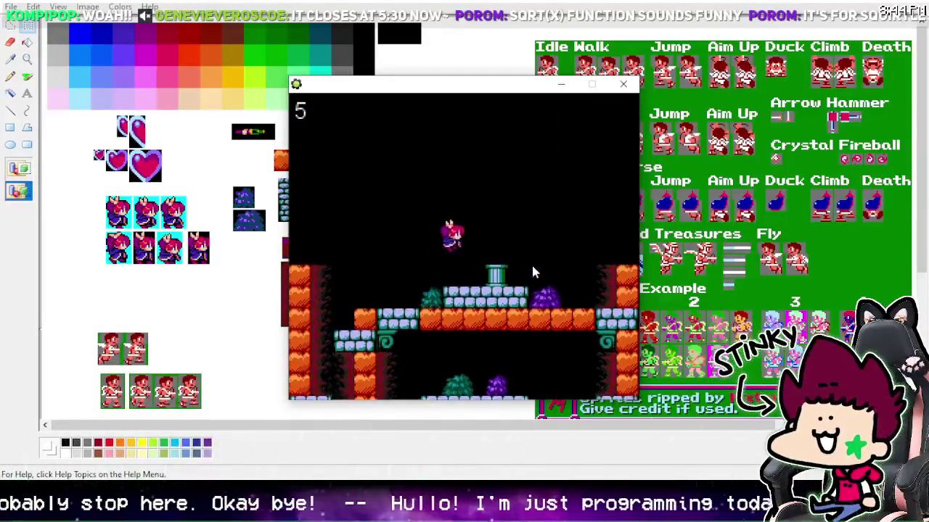
pyautogui.press('z')
pyautogui.press('Right')
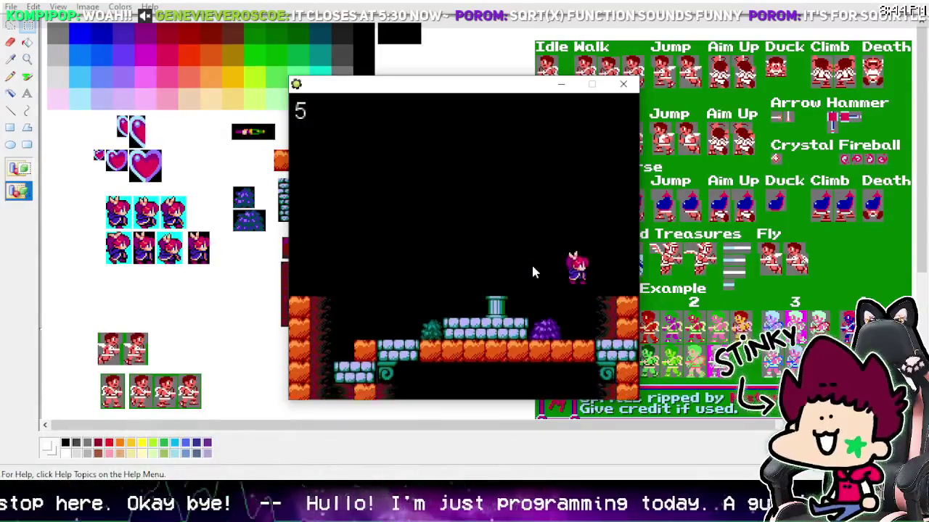
pyautogui.press('Right')
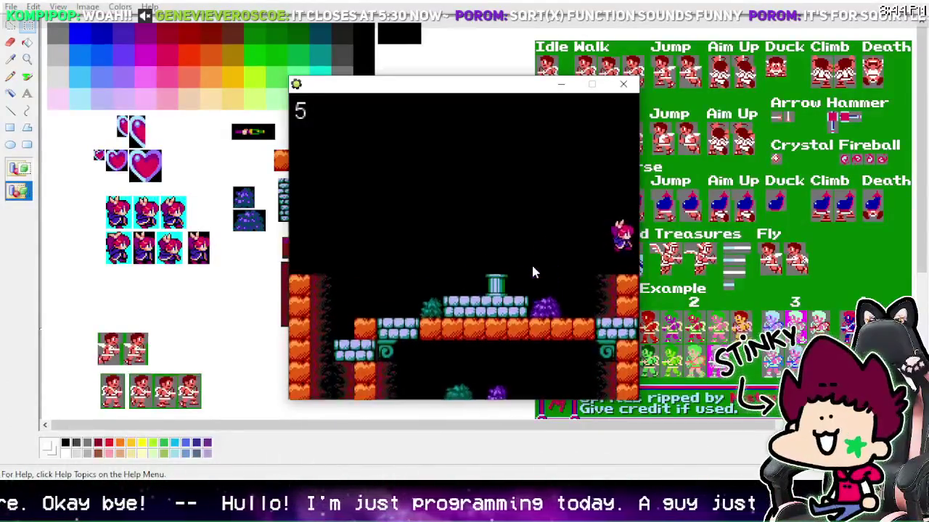
pyautogui.press('Right')
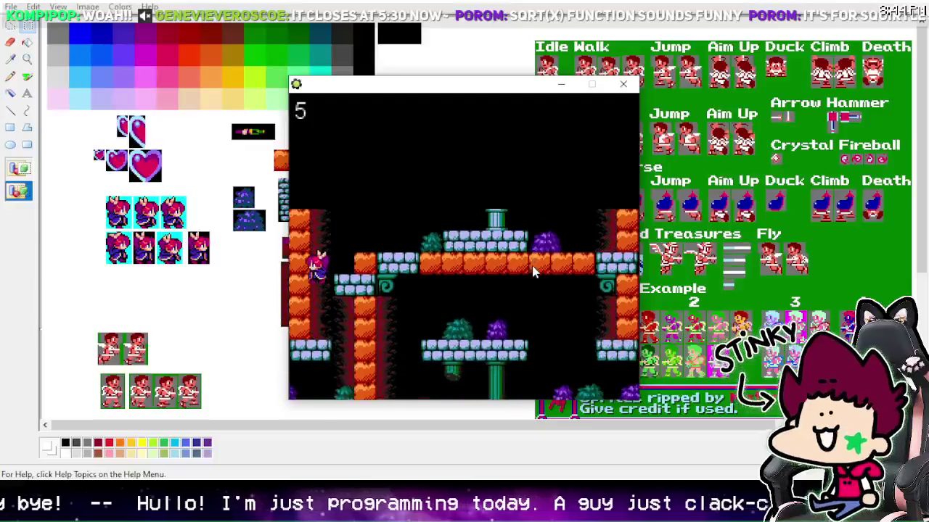
pyautogui.press('Left')
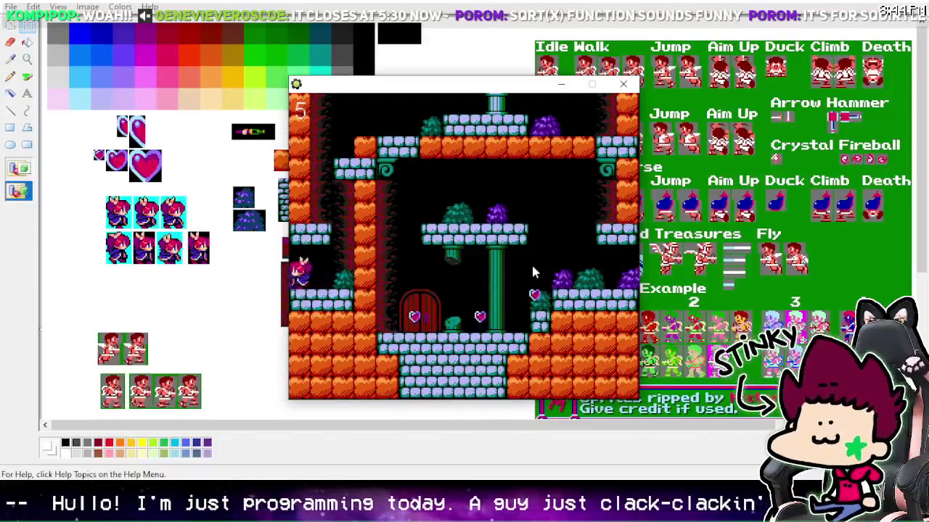
pyautogui.press('Left')
pyautogui.press('Up')
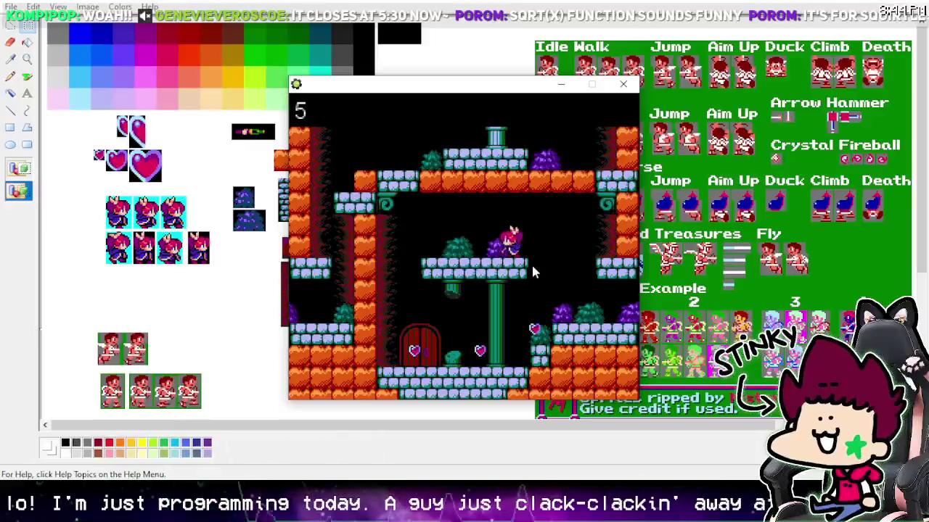
# - Walk into the last three hearts so the counter reads 8, then return to the middle platform
pyautogui.press('Left')
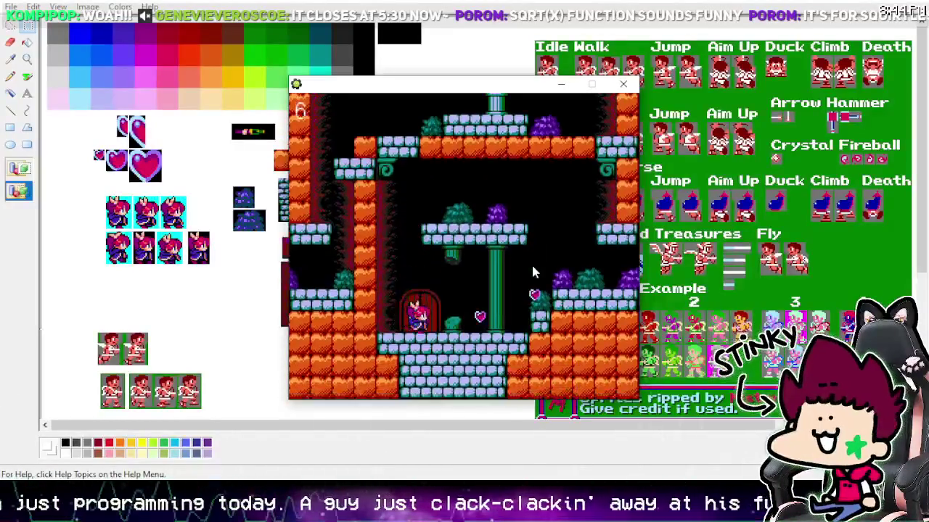
pyautogui.press('Right')
pyautogui.press('Right')
pyautogui.press('Up')
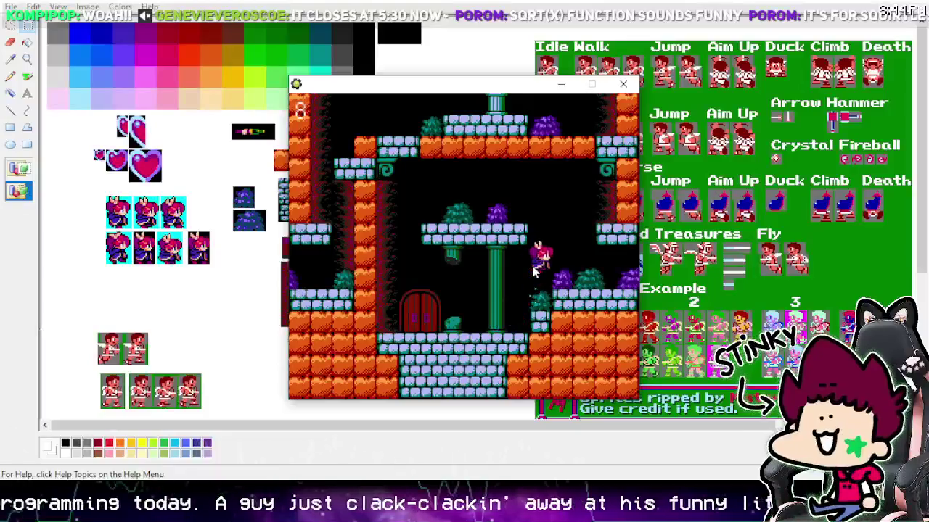
pyautogui.press('Right')
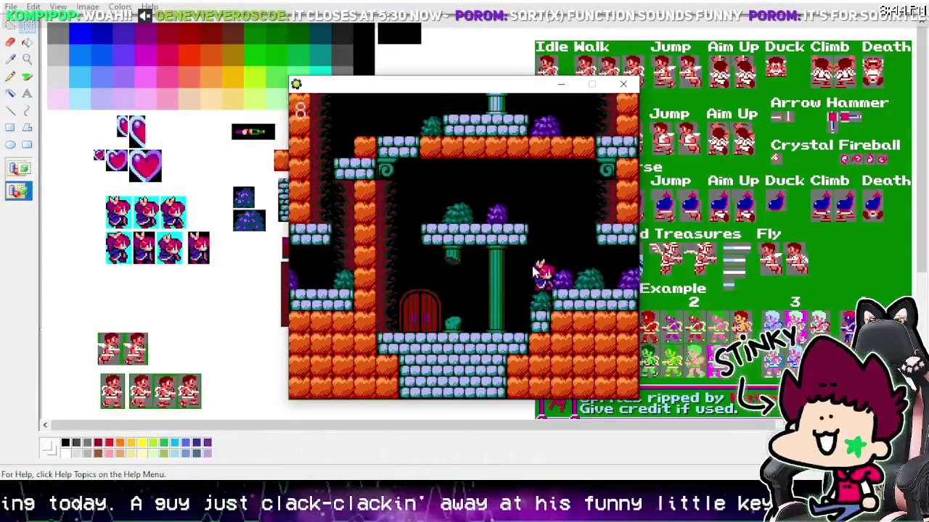
pyautogui.press('Up')
pyautogui.press('Left')
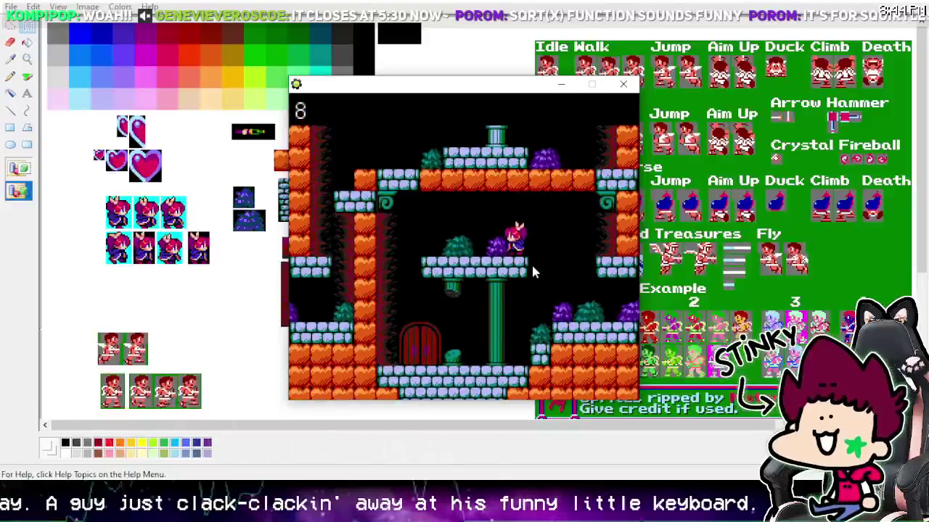
pyautogui.press('Right')
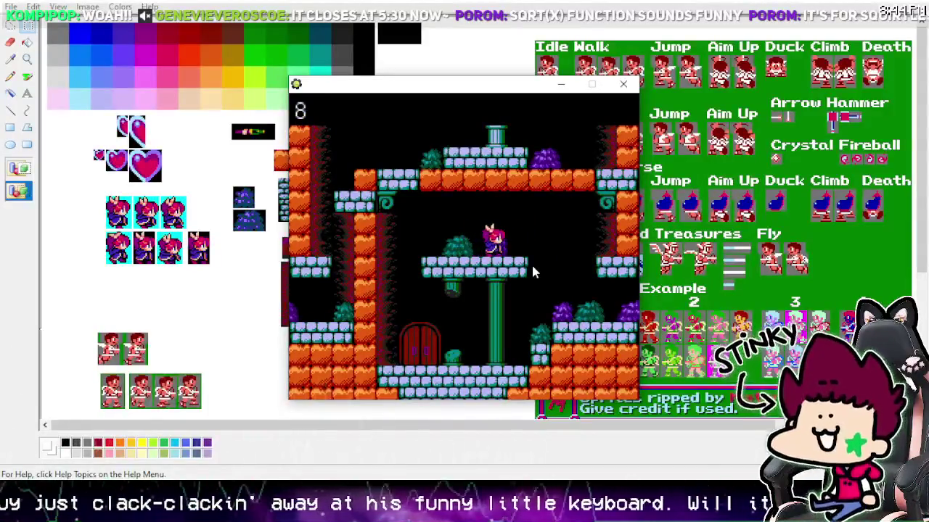
pyautogui.press('Right')
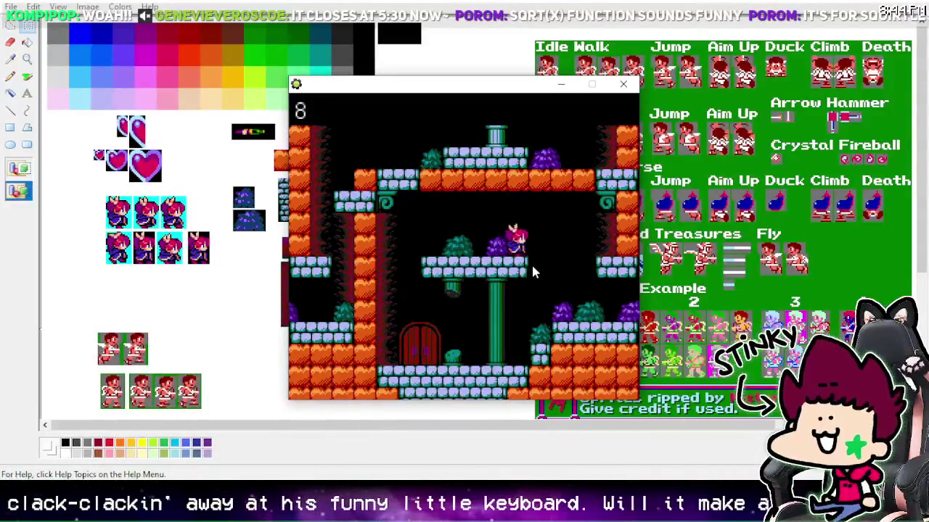
pyautogui.press('Left')
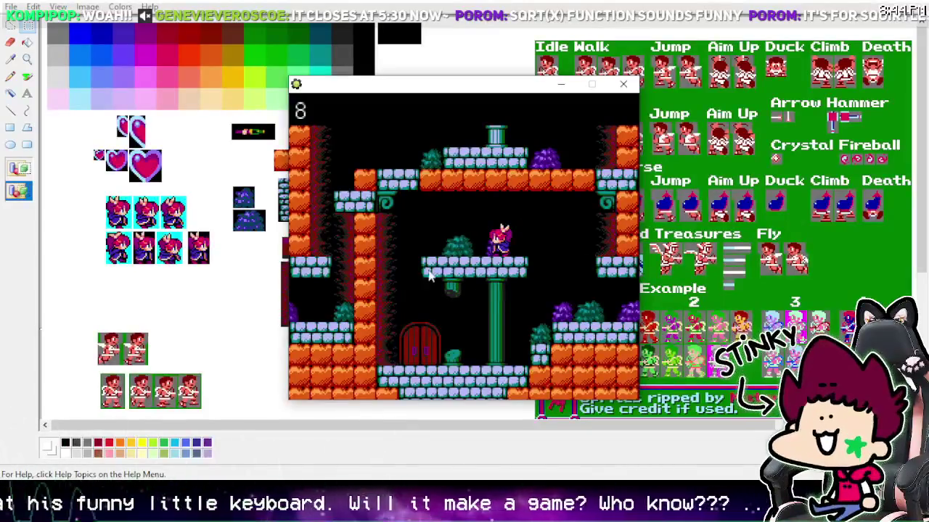
pyautogui.press('Left')
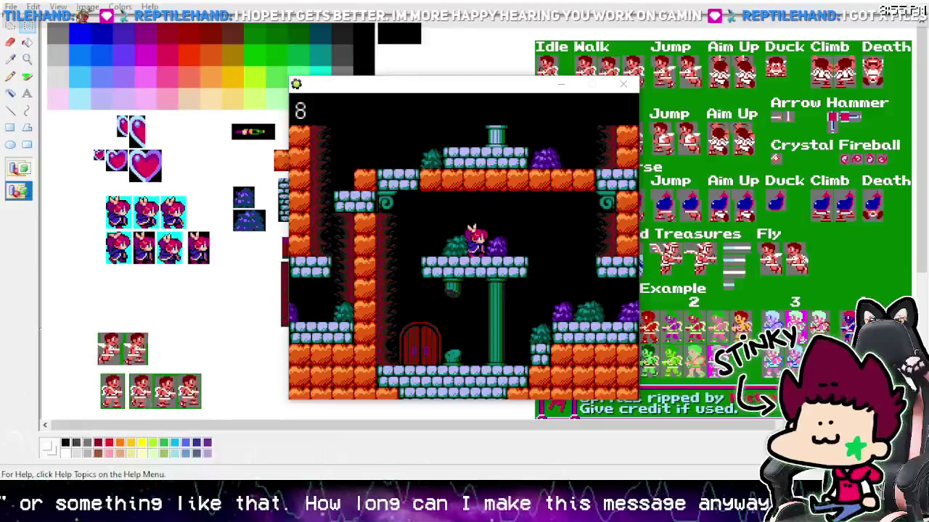
# - Focus the game window, walk the character left, and move the window slightly higher
pyautogui.click(427, 205)
pyautogui.press('Left')
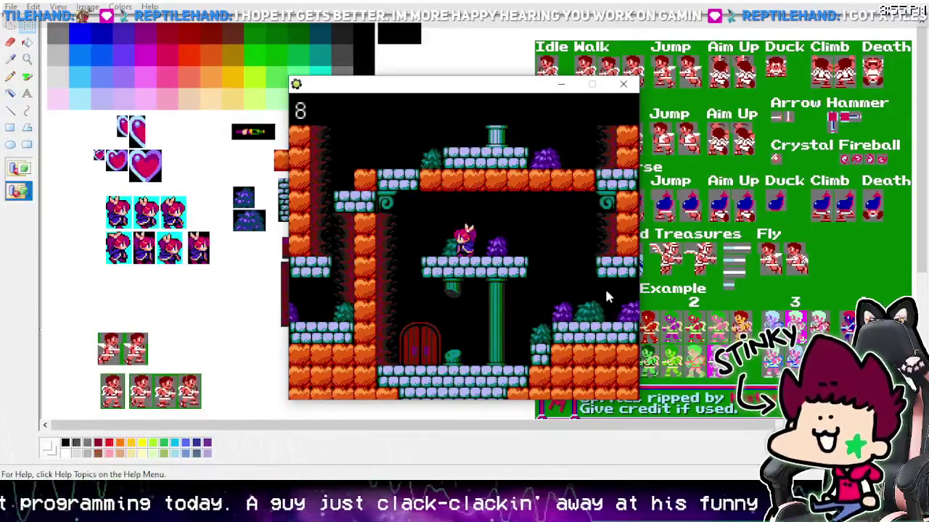
pyautogui.moveTo(523, 85); pyautogui.dragTo(526, 69)
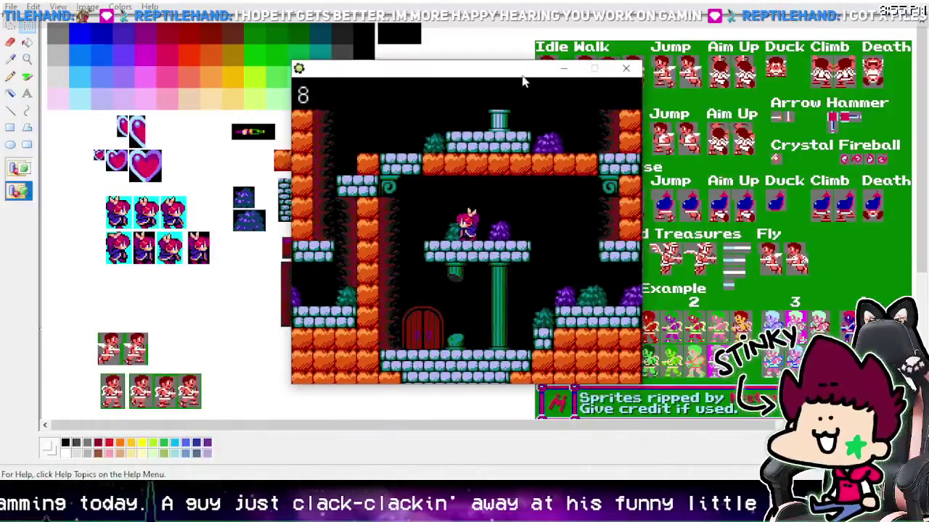